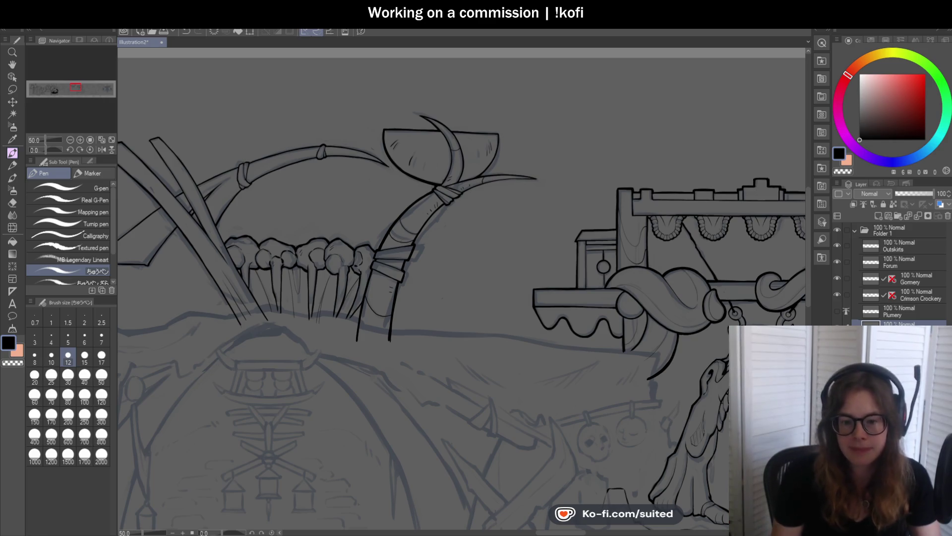
Ink the arch post's left edge in thick black and add a short hatch mark beside it
scroll(360, 166, down, 2)
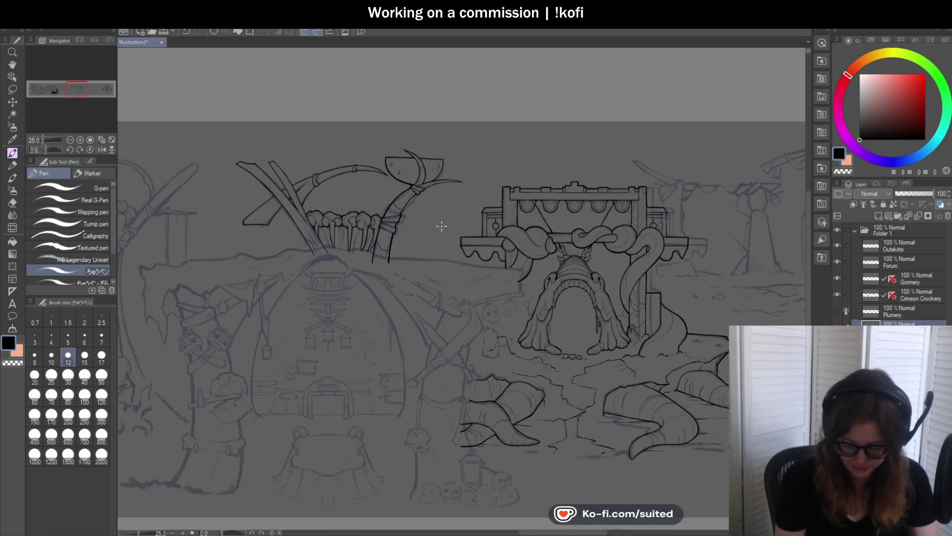
scroll(402, 239, up, 1)
scroll(402, 239, up, 4)
drag(310, 238, 286, 350)
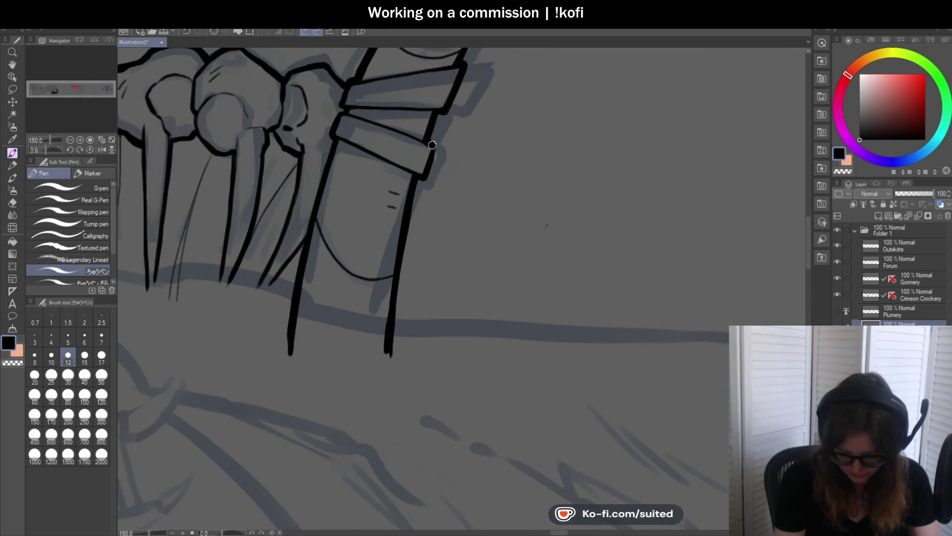
scroll(426, 176, down, 2)
scroll(426, 176, up, 4)
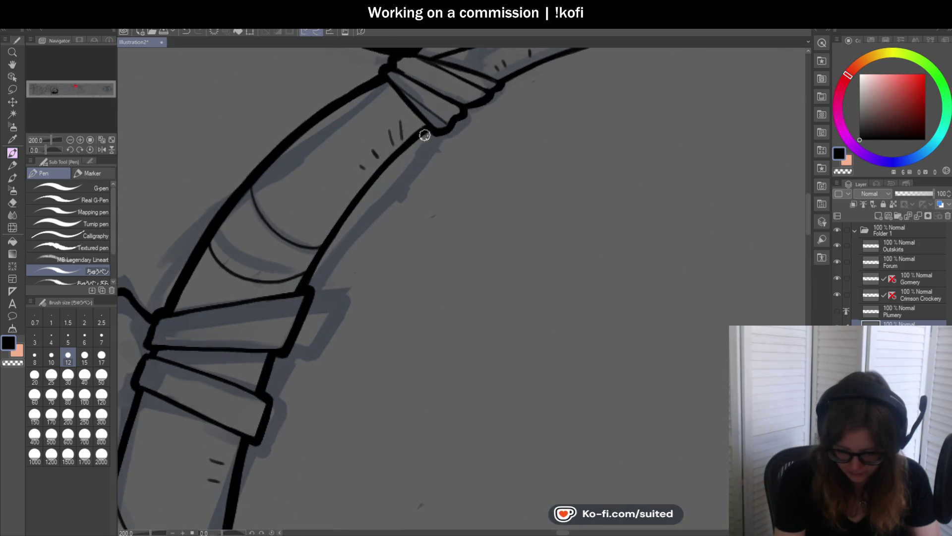
drag(401, 123, 397, 140)
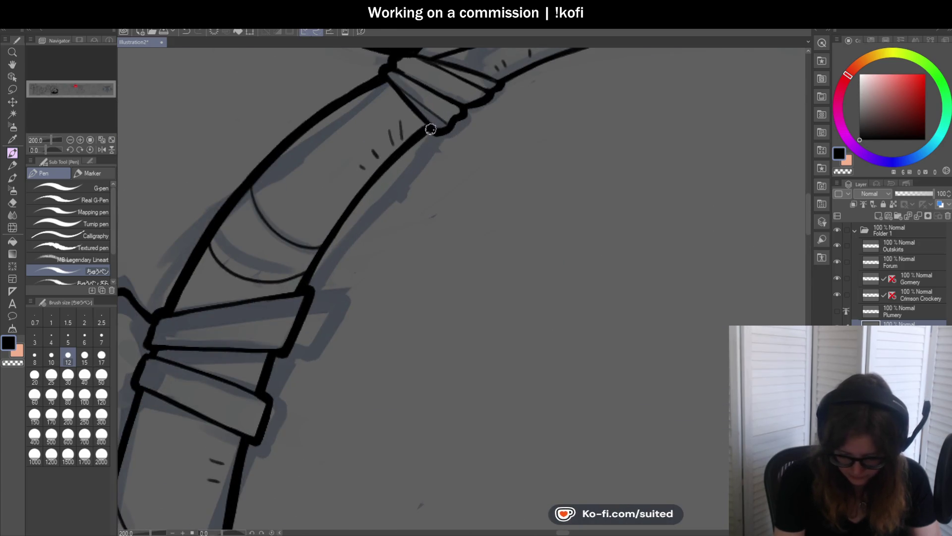
Ink the blade's lower and upper edges out to a sharp pointed tip
scroll(374, 233, down, 1)
scroll(526, 121, down, 2)
scroll(388, 161, up, 3)
mouse_move(466, 99)
mouse_down()
mouse_move(462, 125)
mouse_move(633, 102)
mouse_up()
drag(517, 110, 668, 107)
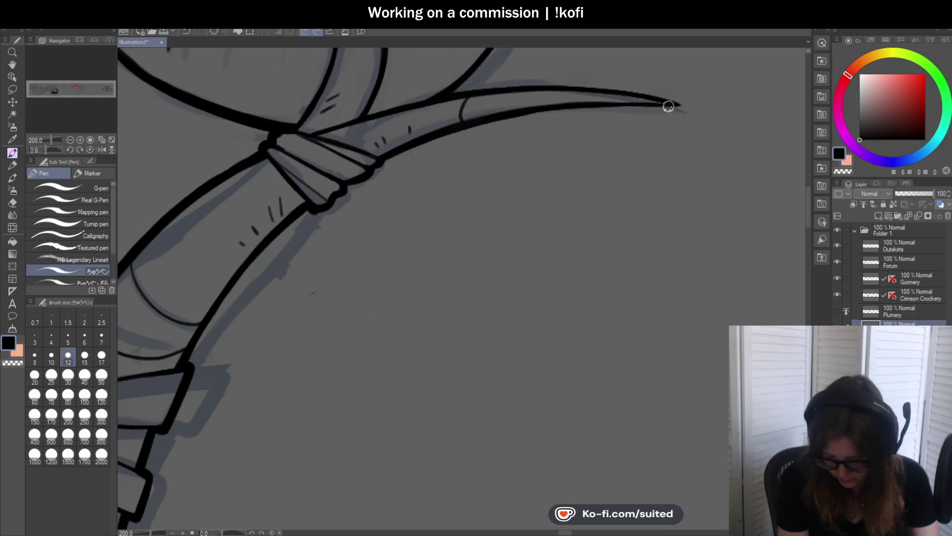
drag(557, 109, 690, 106)
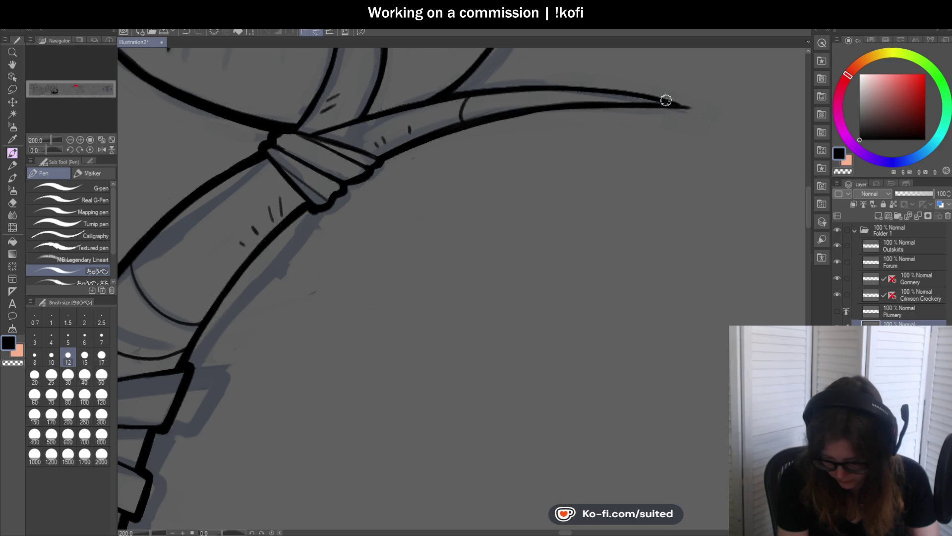
mouse_move(443, 98)
mouse_down()
mouse_move(621, 90)
mouse_move(691, 107)
mouse_up()
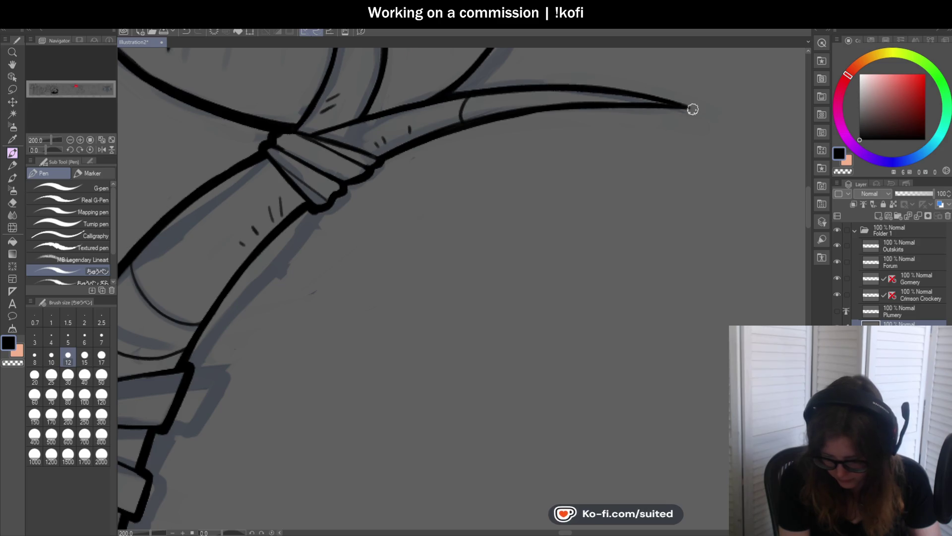
scroll(516, 174, down, 2)
scroll(535, 189, down, 2)
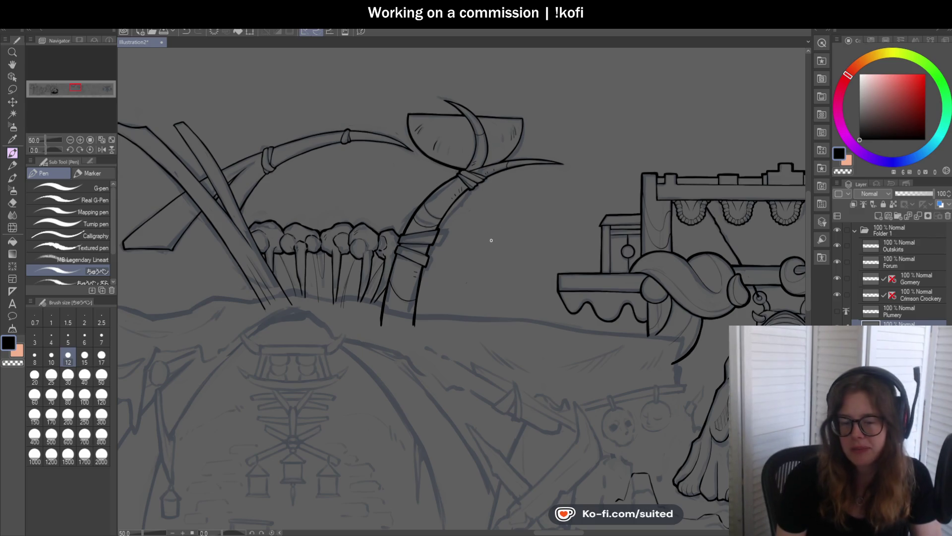
Erase stray marks near the knot with the transparent colour, then return to black
scroll(511, 190, up, 5)
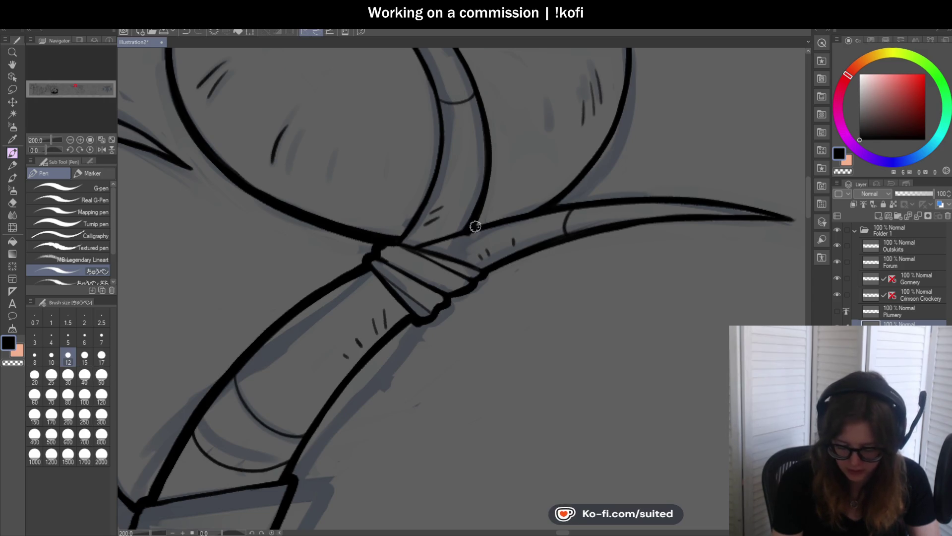
key(c)
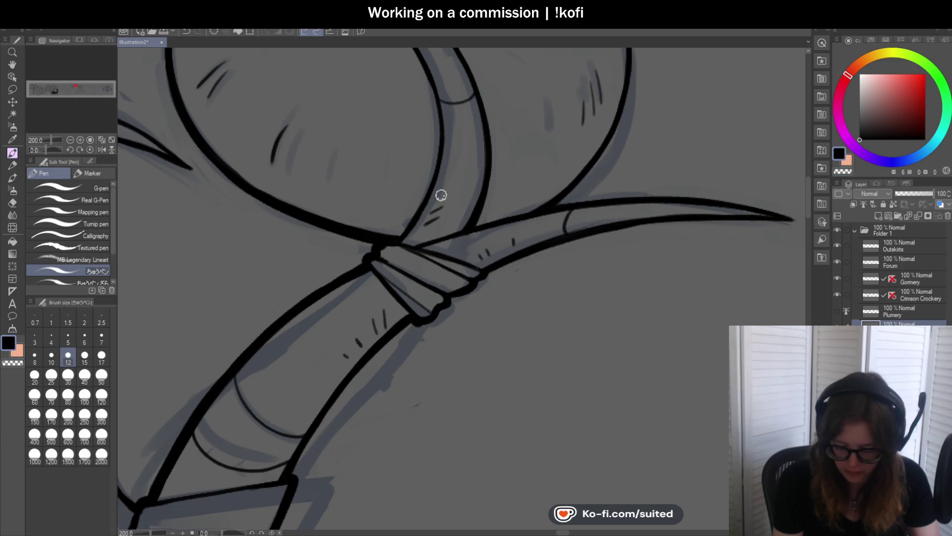
key(c)
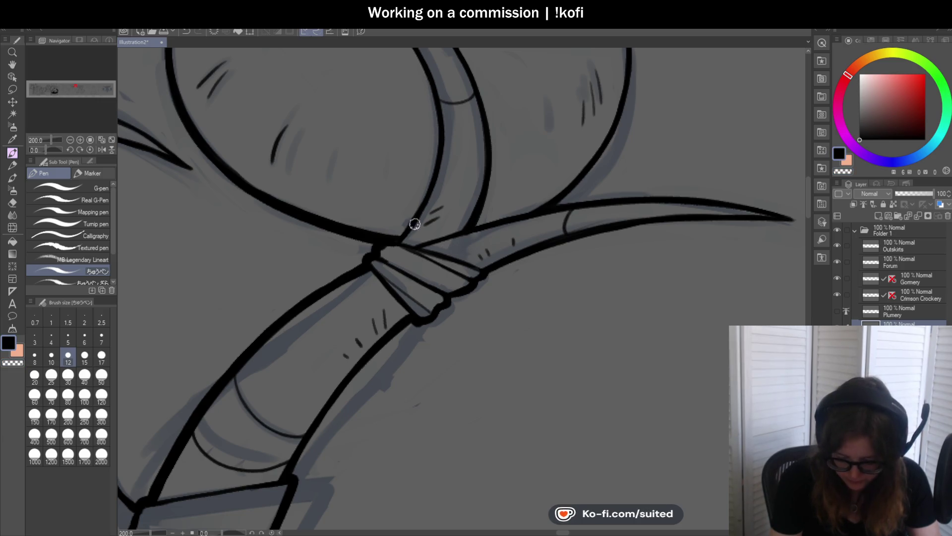
scroll(395, 244, down, 1)
scroll(399, 243, up, 3)
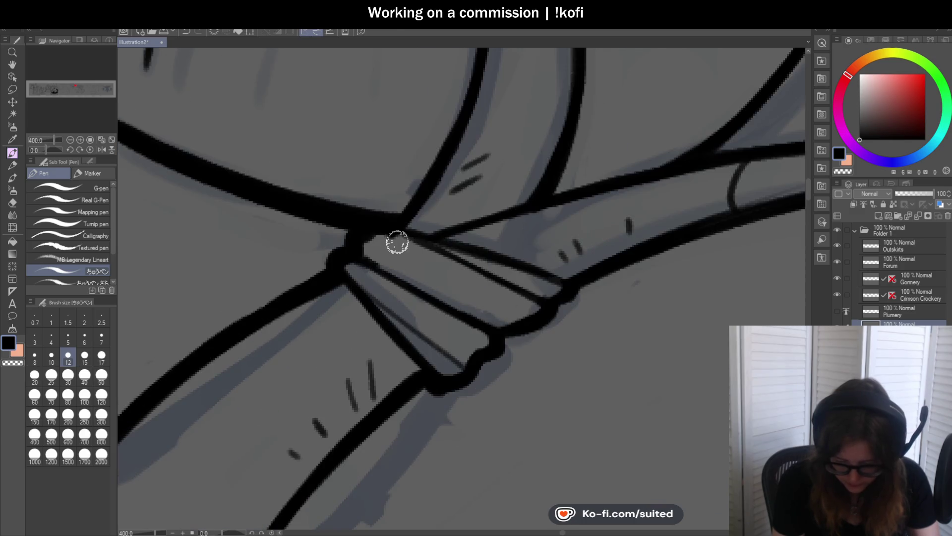
scroll(403, 241, down, 2)
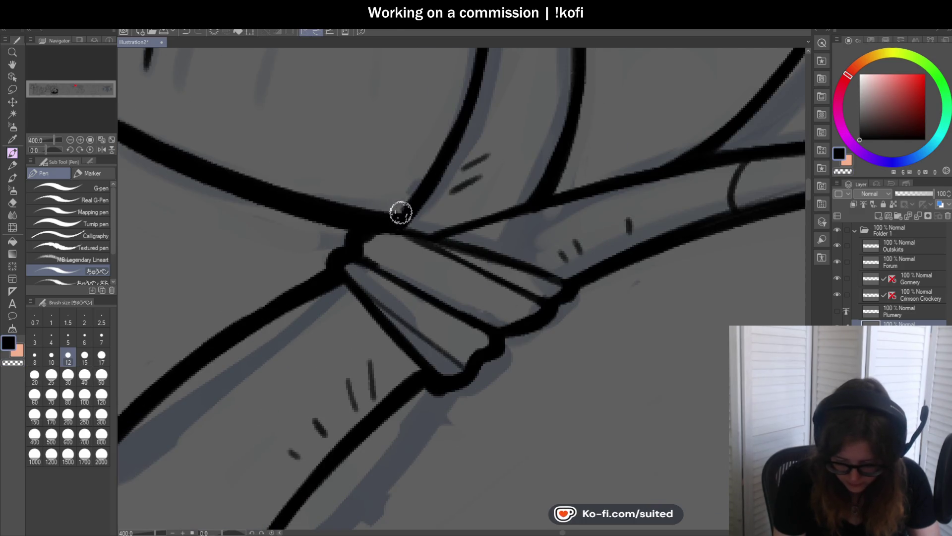
scroll(388, 240, down, 2)
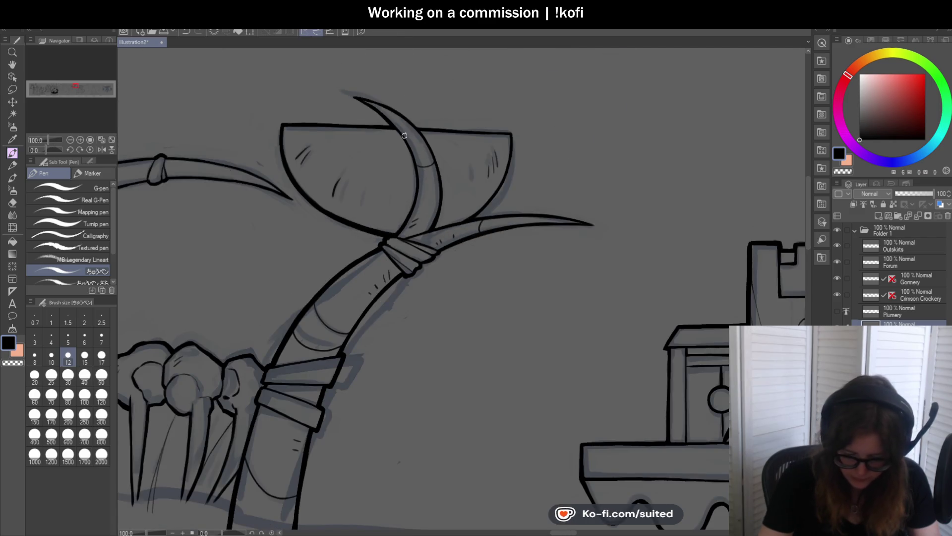
scroll(387, 122, up, 2)
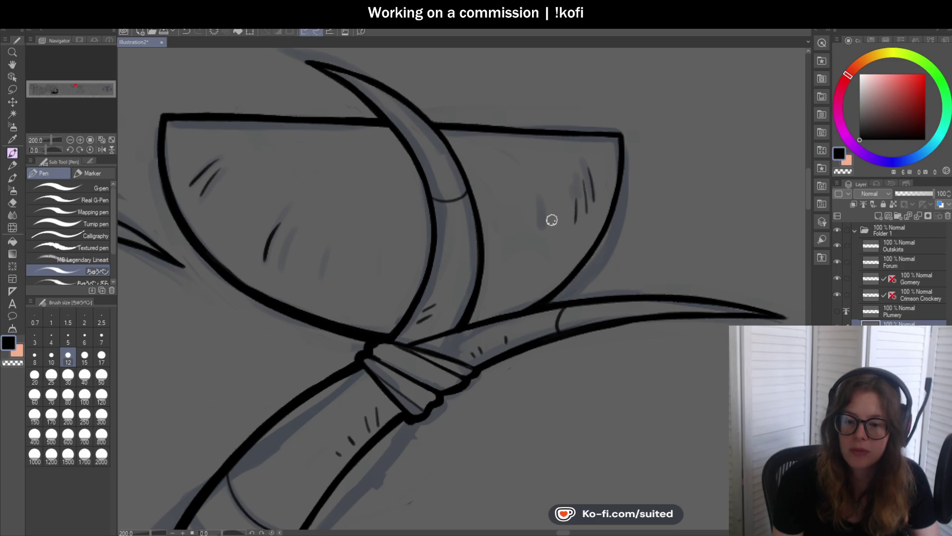
scroll(553, 218, down, 5)
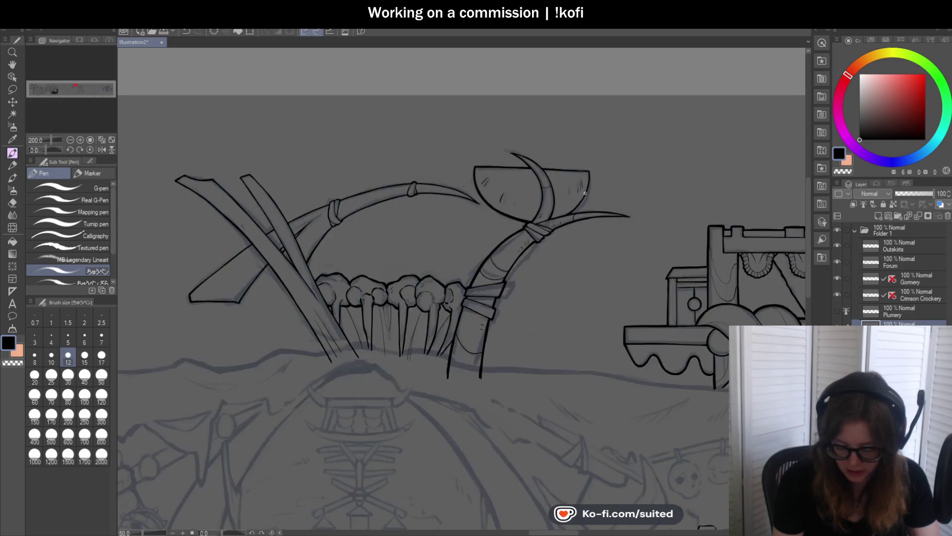
Ink the crossed pole's left edge down toward the ground
scroll(482, 326, up, 5)
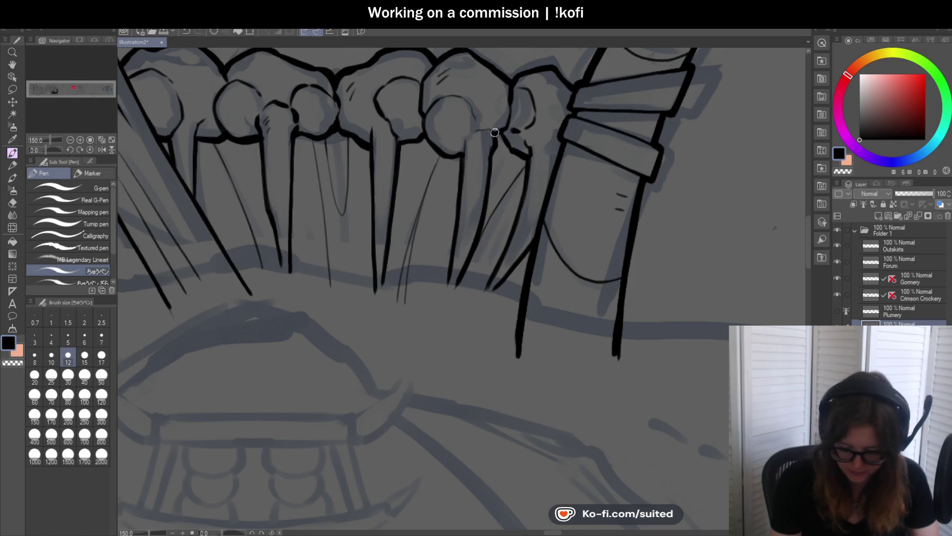
scroll(459, 221, down, 3)
scroll(322, 141, up, 3)
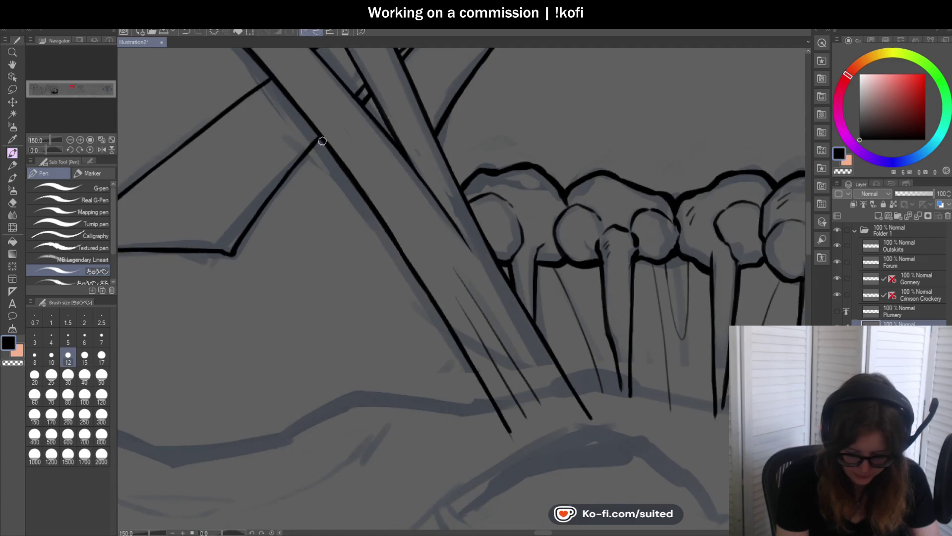
drag(319, 140, 234, 250)
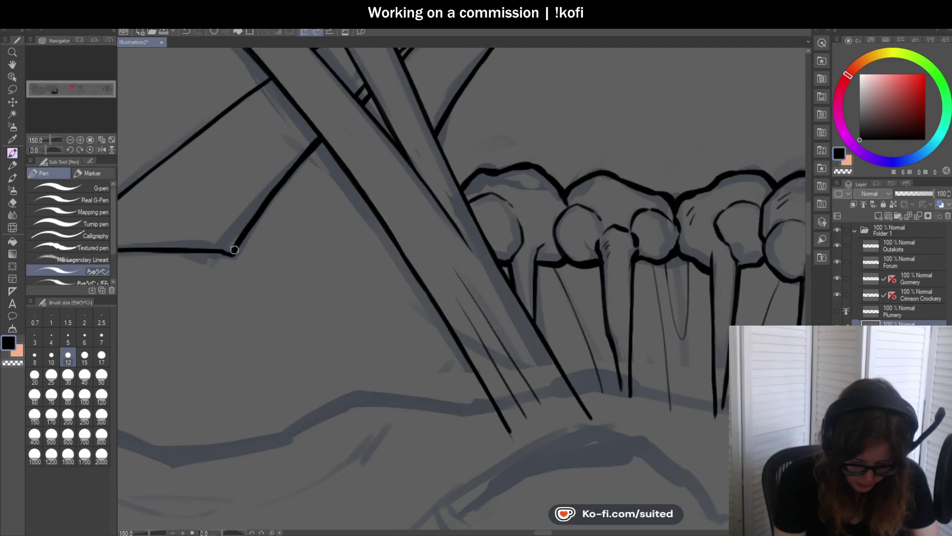
Outline the flag's top-left corner and left edge down to its bottom corner, redoing one stroke
scroll(217, 234, down, 3)
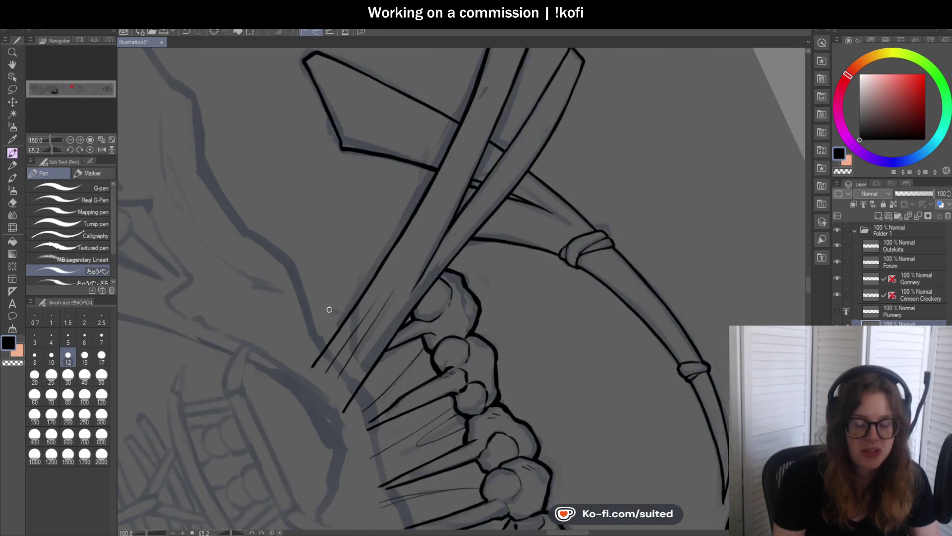
scroll(357, 186, up, 3)
drag(353, 191, 302, 82)
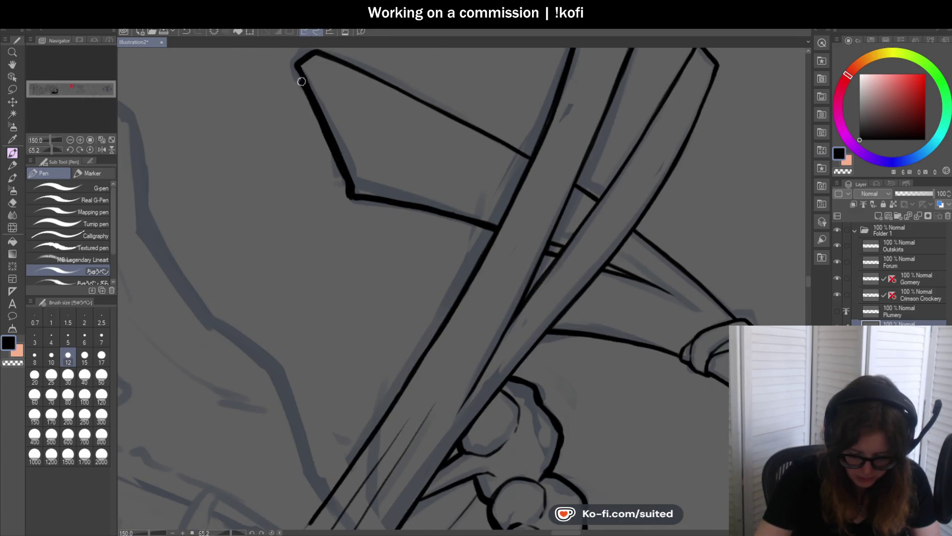
scroll(329, 266, down, 3)
scroll(308, 140, up, 4)
drag(300, 144, 329, 124)
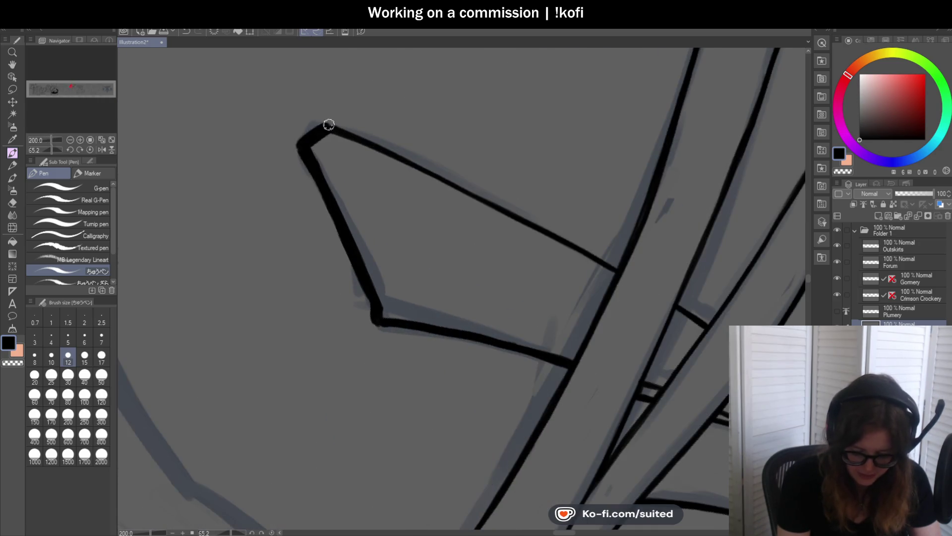
drag(54, 147, 42, 150)
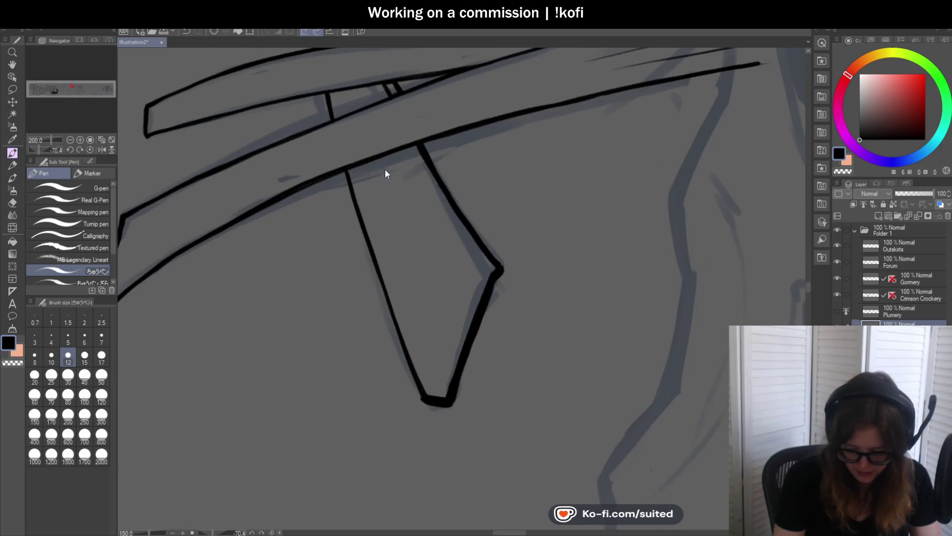
drag(325, 127, 355, 246)
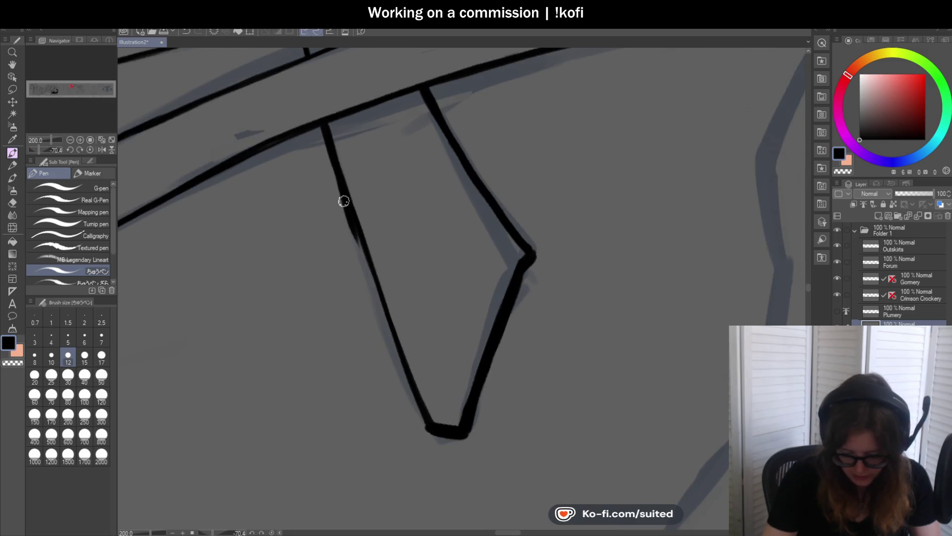
key(ctrl+z)
mouse_move(323, 132)
mouse_down()
mouse_move(363, 260)
mouse_move(377, 181)
mouse_move(323, 164)
mouse_move(354, 238)
mouse_up()
drag(334, 187, 407, 375)
Draw a thin black hatch line among the bone spikes below the knobbed row
scroll(412, 347, down, 3)
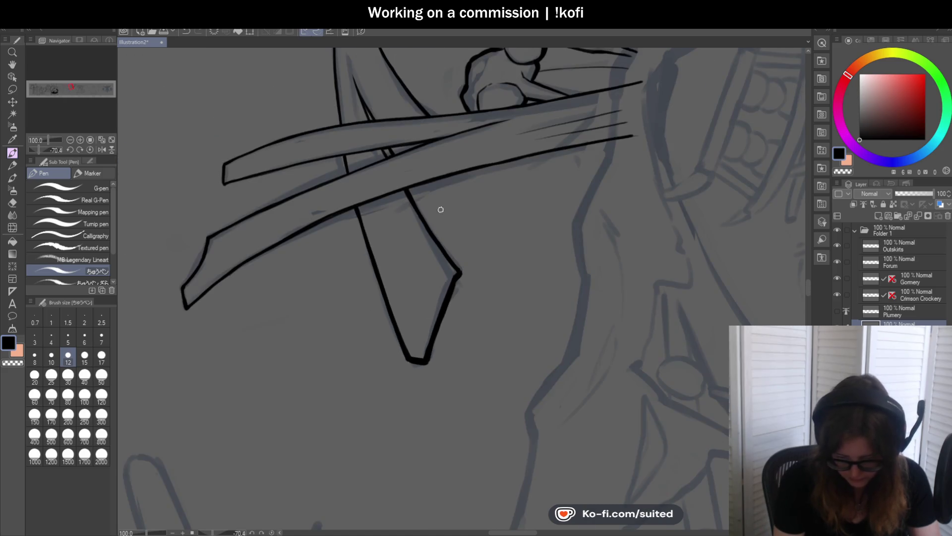
scroll(381, 164, up, 4)
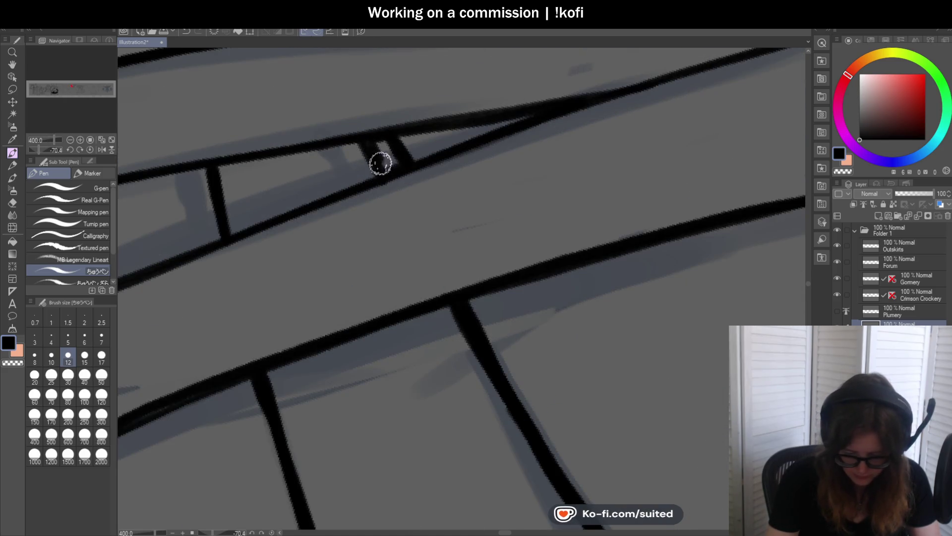
scroll(348, 172, down, 2)
scroll(387, 219, down, 4)
scroll(372, 249, up, 2)
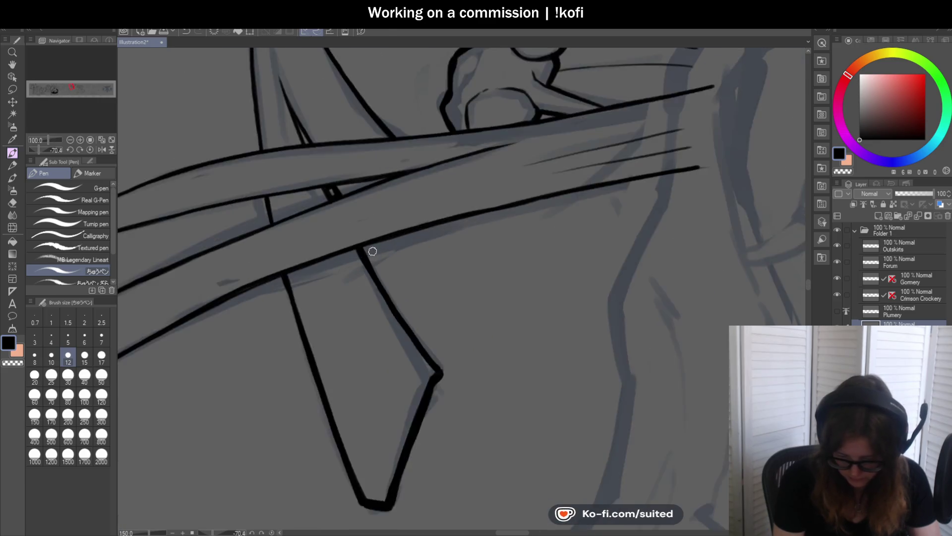
scroll(340, 184, down, 4)
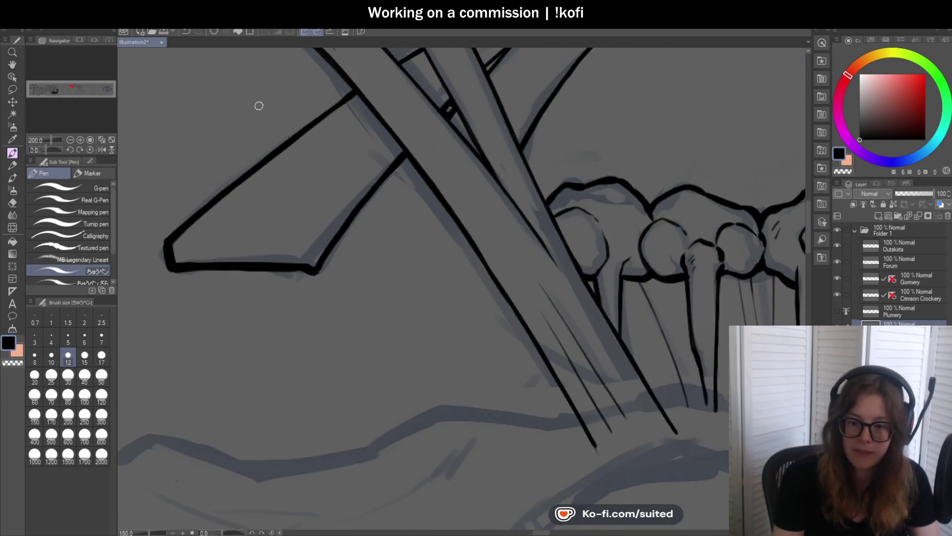
scroll(421, 210, up, 2)
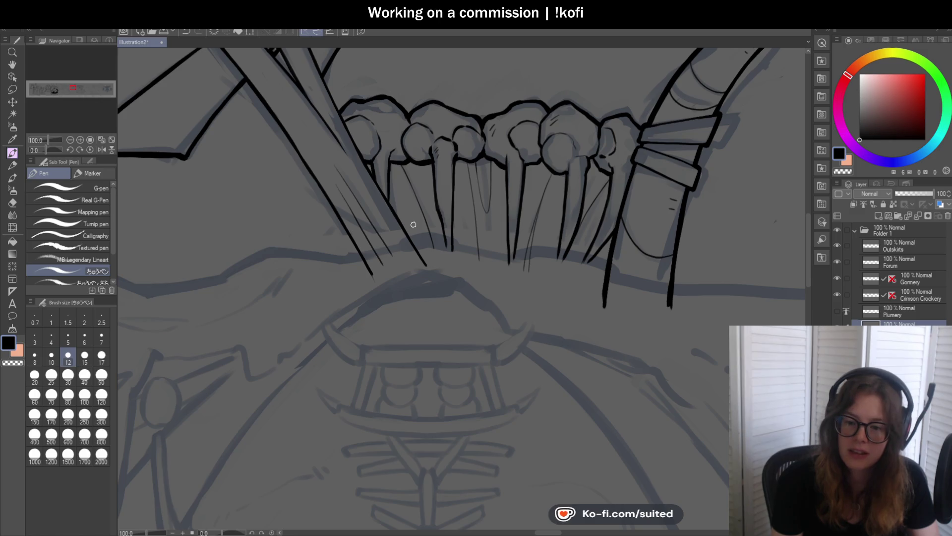
scroll(294, 141, up, 2)
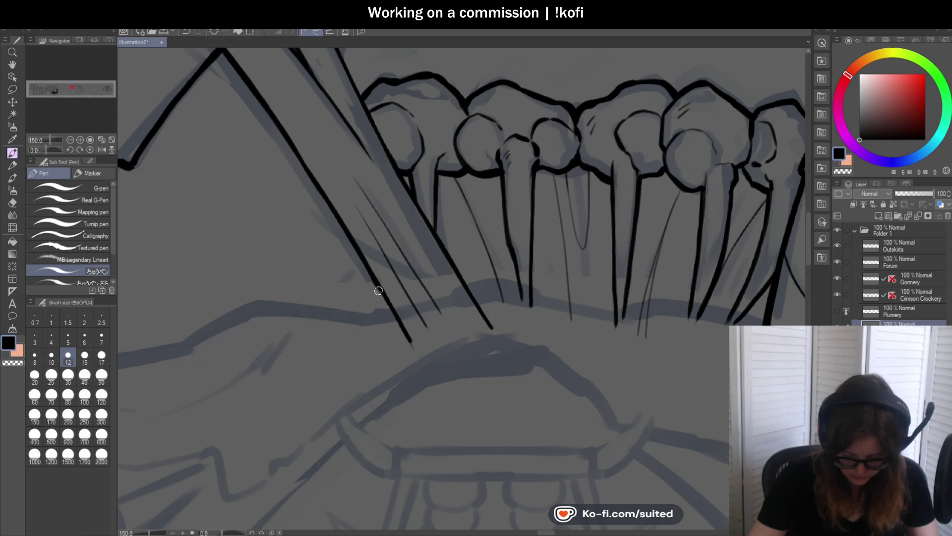
drag(378, 290, 408, 343)
scroll(358, 258, down, 3)
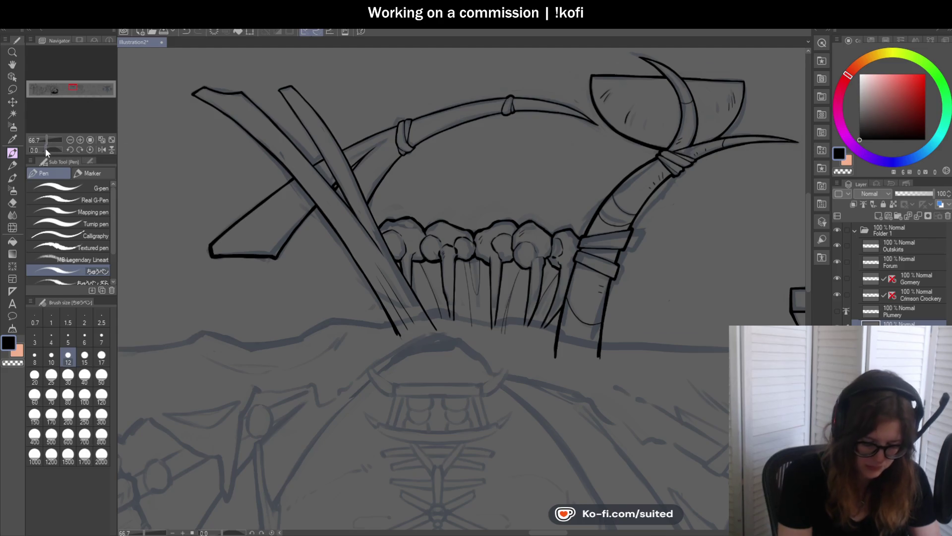
Rotate the canvas about 39 degrees and ink the upright plank's right edge
drag(46, 150, 50, 150)
scroll(361, 192, up, 4)
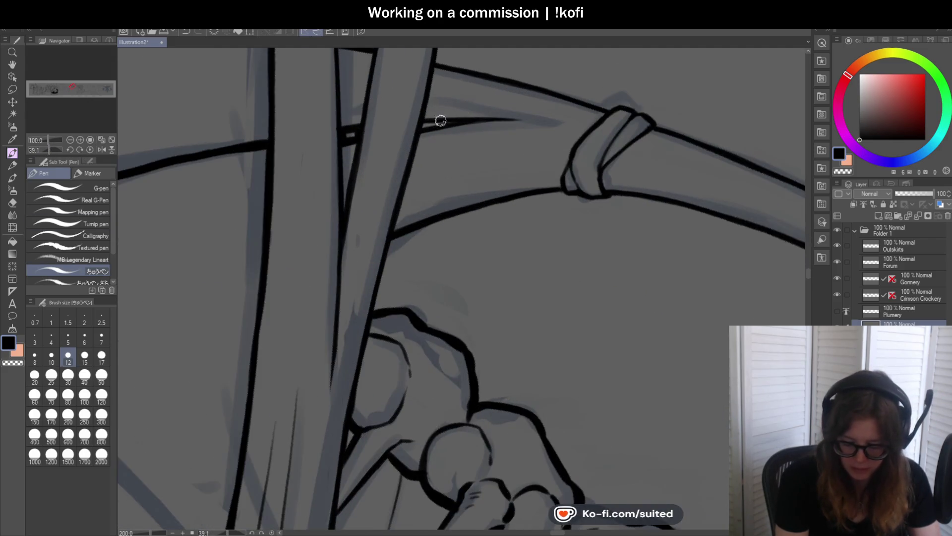
scroll(423, 125, down, 4)
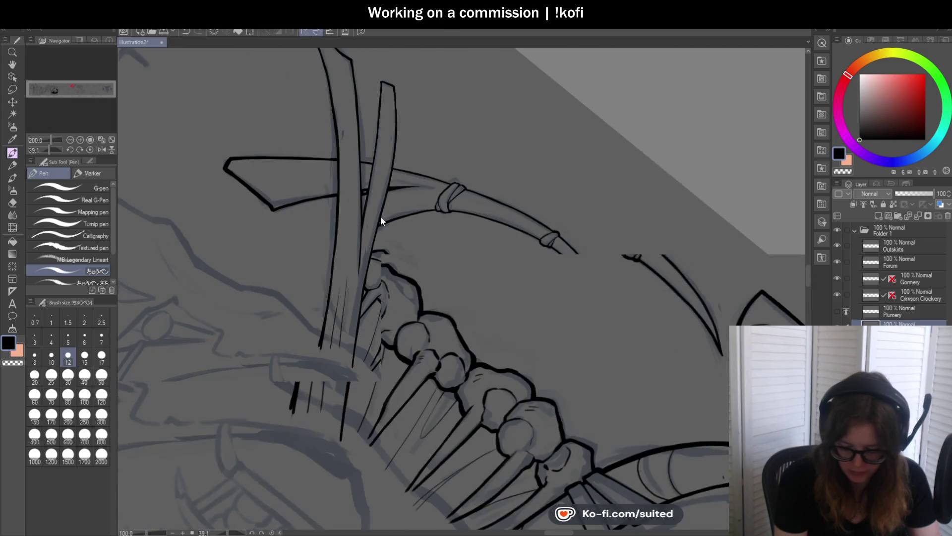
scroll(327, 75, up, 2)
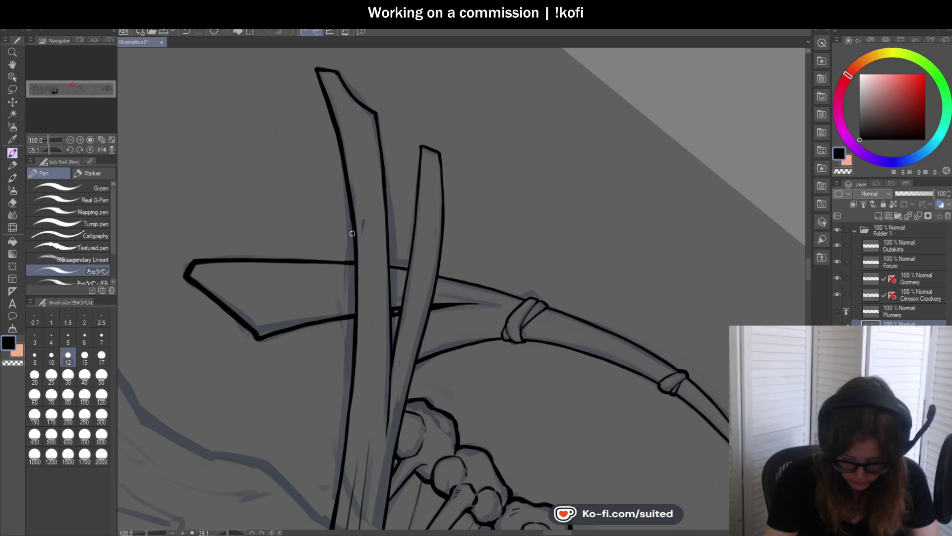
scroll(354, 259, down, 2)
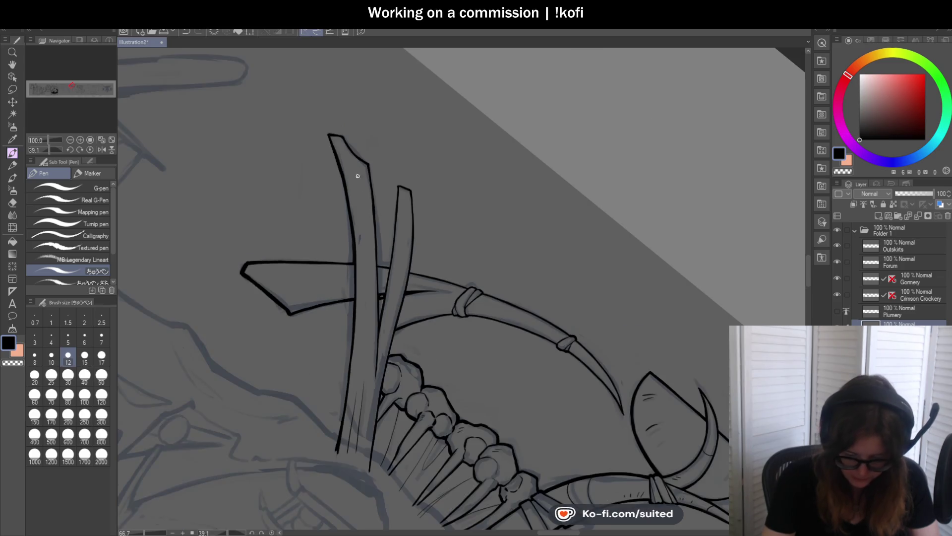
scroll(319, 137, up, 4)
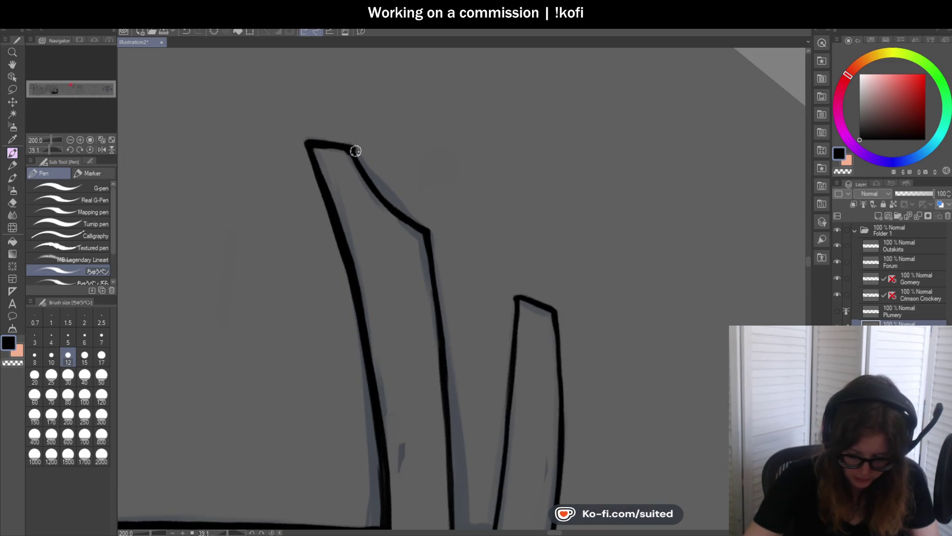
mouse_move(356, 155)
mouse_down()
mouse_move(388, 202)
mouse_move(429, 230)
mouse_up()
Ink the plank's edge with a short connector, then erase its stray part in transparent colour
scroll(351, 128, down, 3)
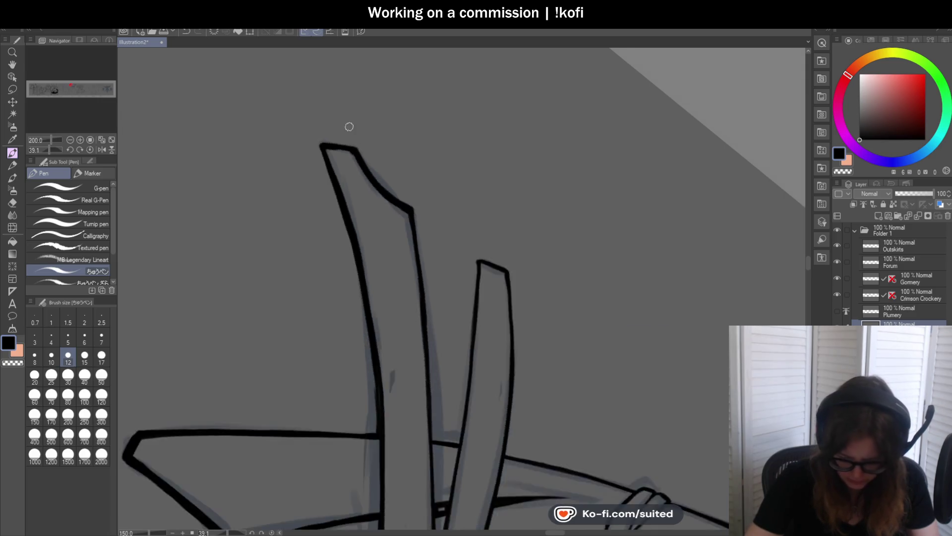
scroll(474, 258, up, 2)
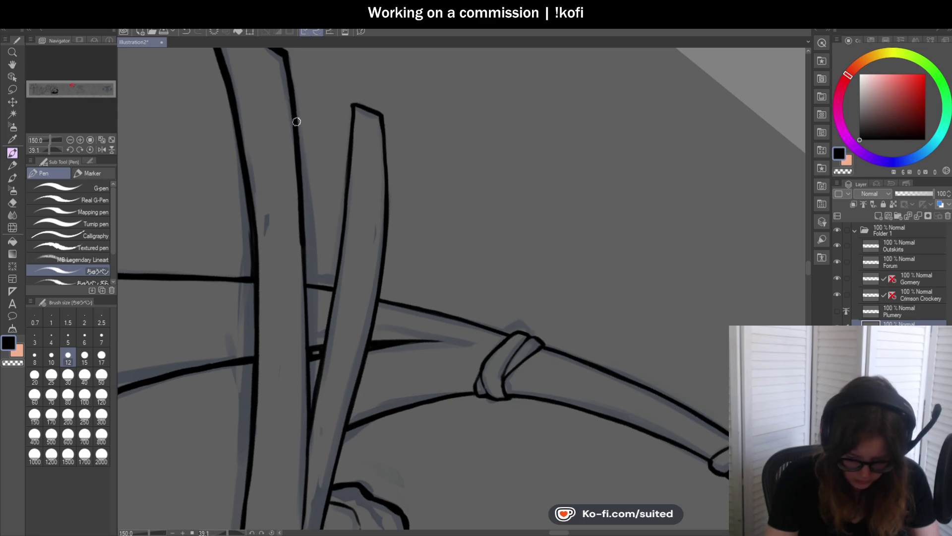
mouse_move(299, 226)
mouse_down()
mouse_move(305, 290)
mouse_move(339, 296)
mouse_up()
scroll(305, 290, up, 1)
key(c)
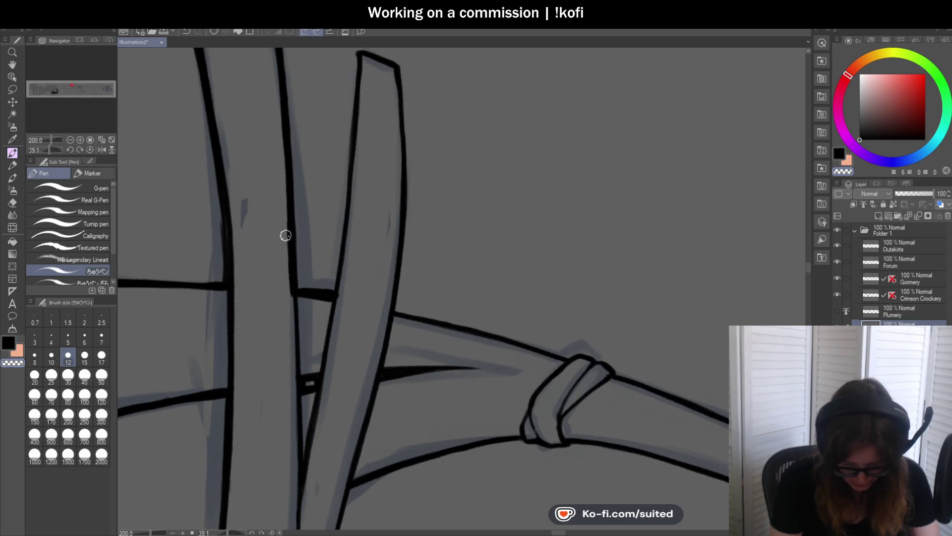
mouse_move(287, 227)
mouse_down()
mouse_move(285, 258)
mouse_move(291, 253)
mouse_up()
key(c)
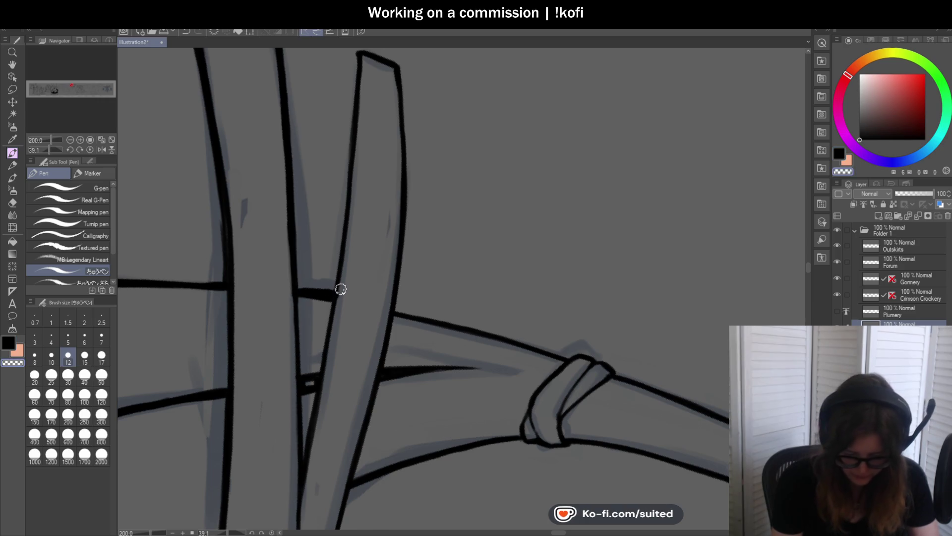
Thicken the stake's upper-left and top-right edges, undoing an overly thick plank-edge stroke
scroll(407, 289, down, 1)
scroll(407, 289, down, 1)
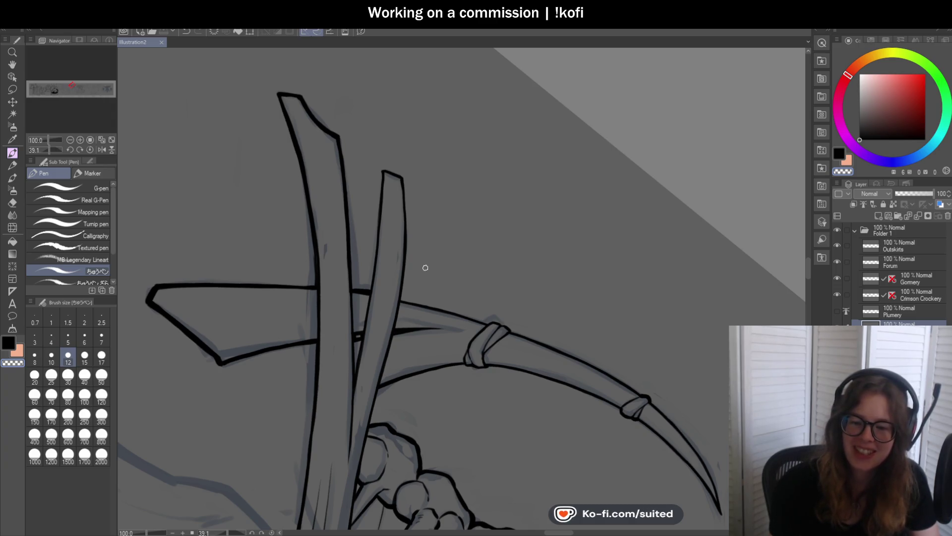
scroll(387, 266, up, 1)
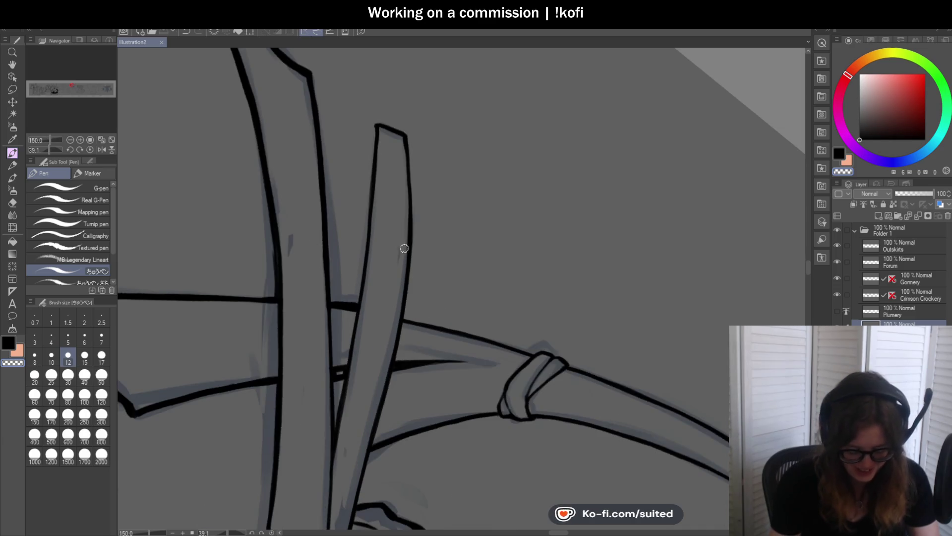
mouse_move(374, 136)
mouse_down()
mouse_move(373, 146)
mouse_move(379, 123)
mouse_move(411, 135)
mouse_move(382, 124)
mouse_up()
scroll(363, 258, up, 1)
scroll(411, 136, down, 3)
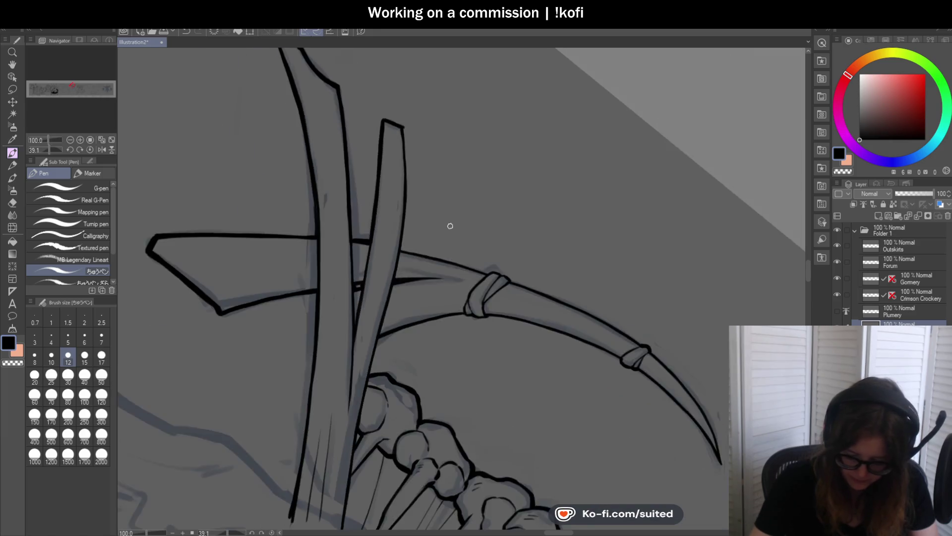
scroll(370, 76, up, 3)
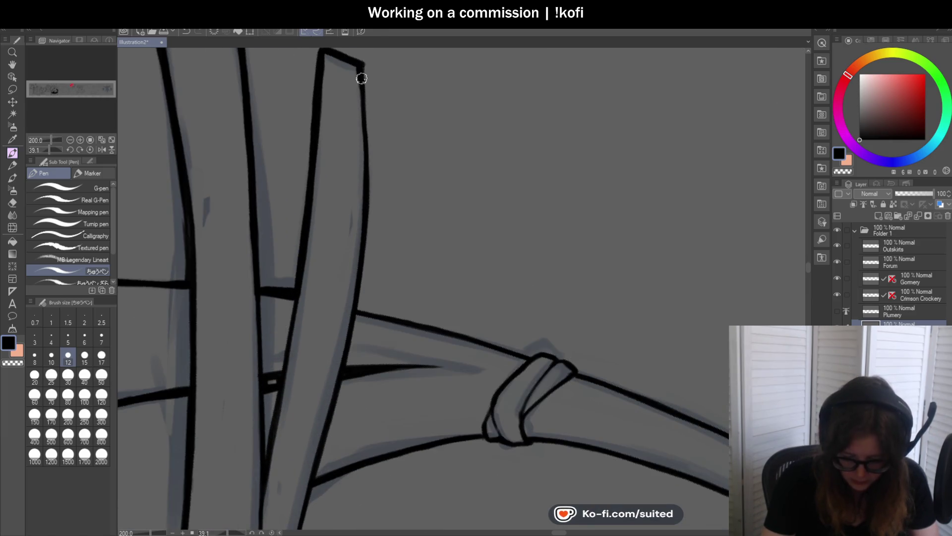
drag(363, 63, 366, 109)
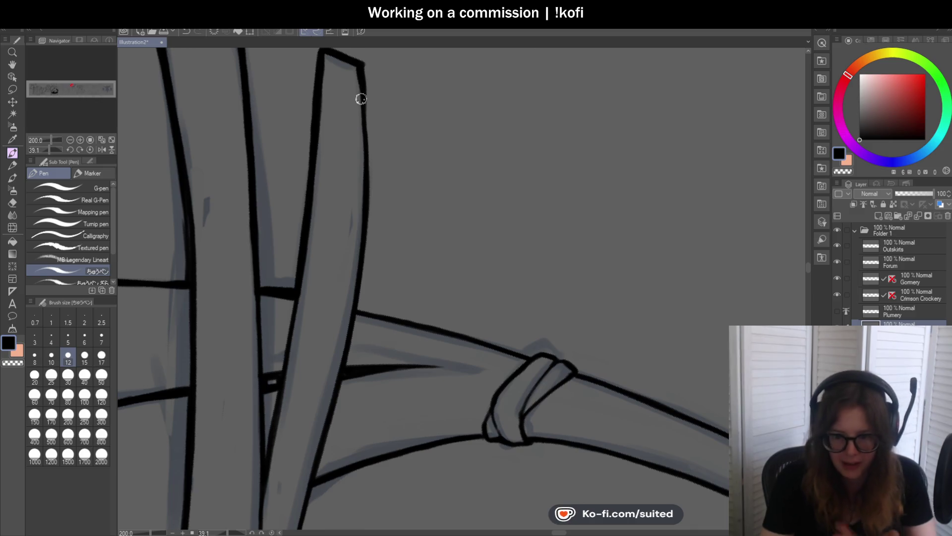
drag(365, 64, 367, 125)
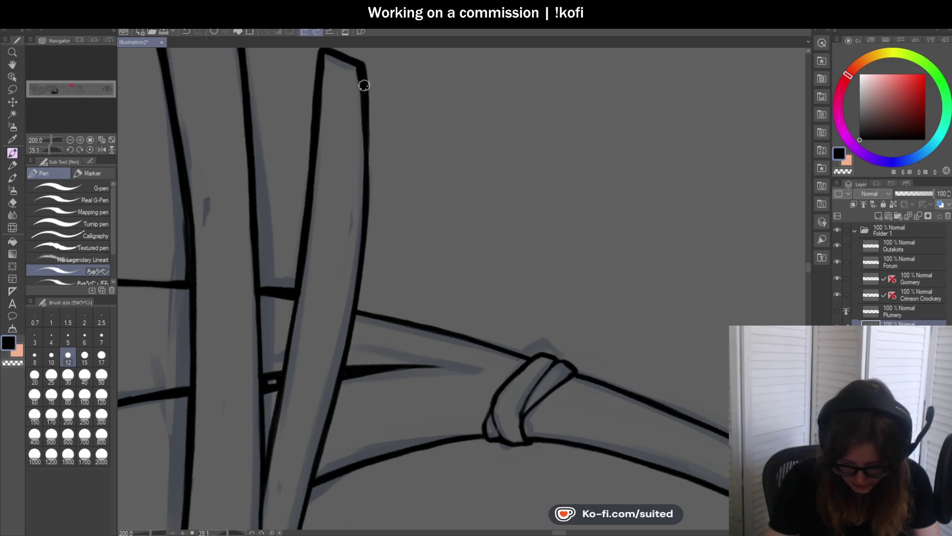
drag(368, 125, 364, 258)
key(ctrl+z)
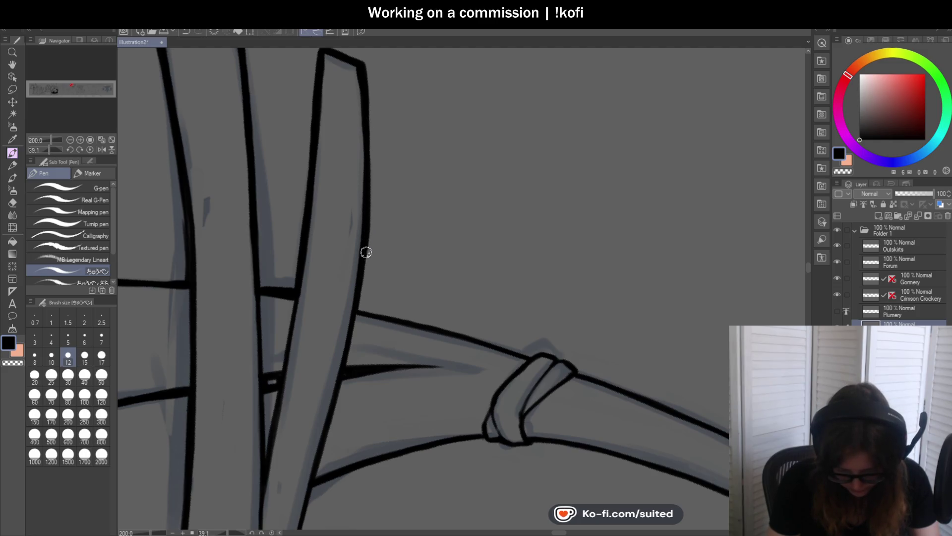
Reset the canvas to upright and thicken the plank's upper edge up to the knot
click(90, 140)
click(90, 150)
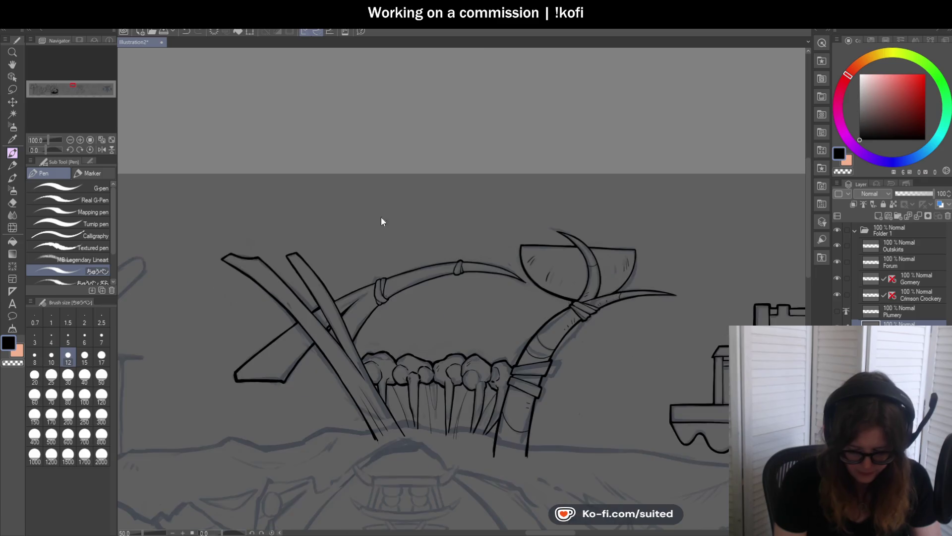
scroll(318, 334, up, 4)
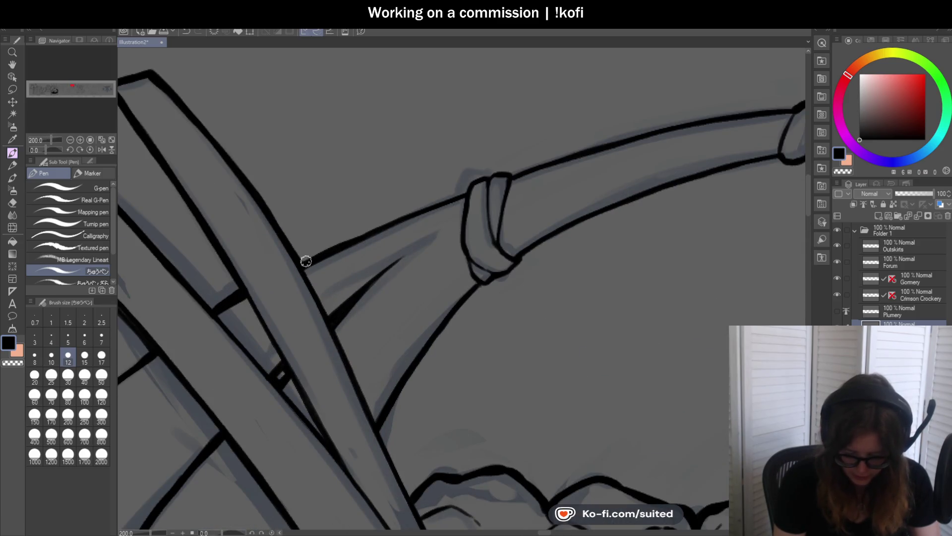
mouse_move(306, 262)
mouse_down()
mouse_move(475, 179)
mouse_move(504, 177)
mouse_move(494, 172)
mouse_up()
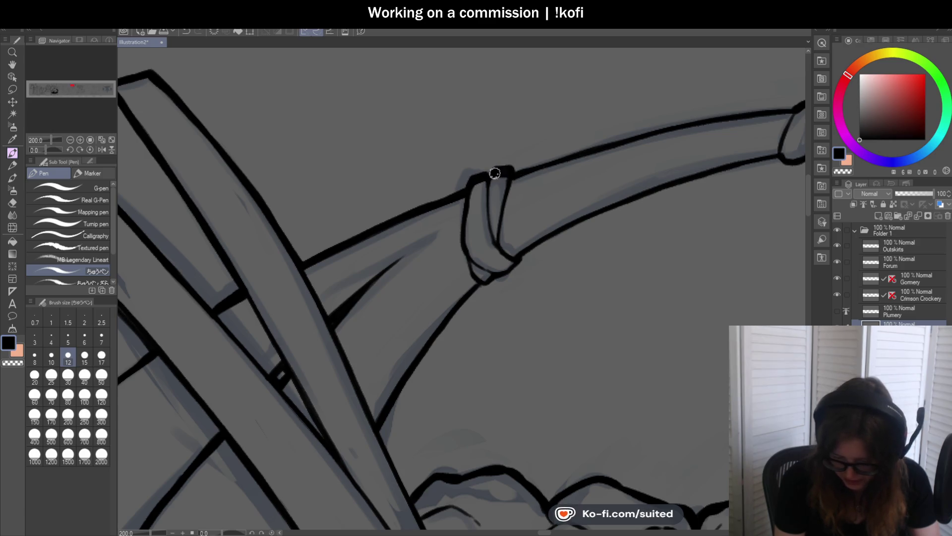
scroll(492, 225, down, 4)
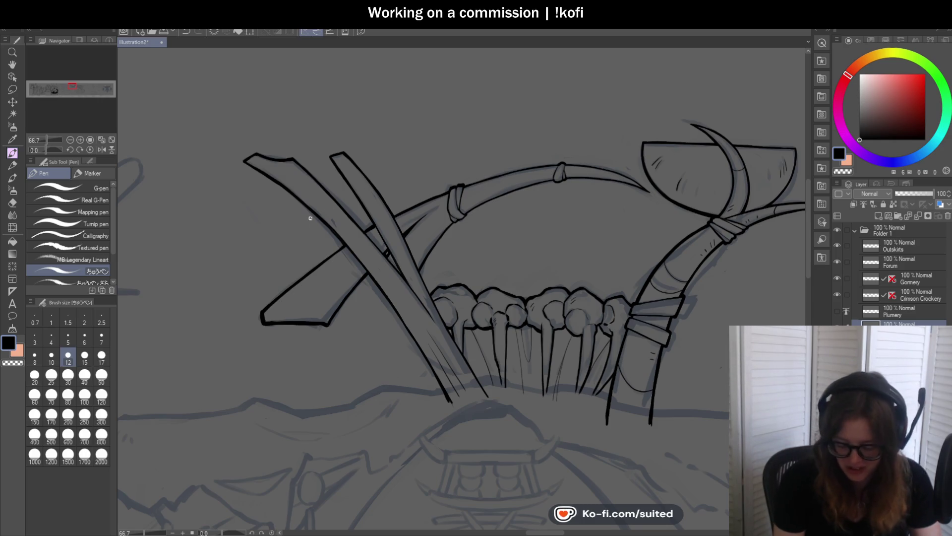
Thicken the bow's top line toward its binding and up to the knot
drag(551, 198, 485, 207)
scroll(446, 198, up, 4)
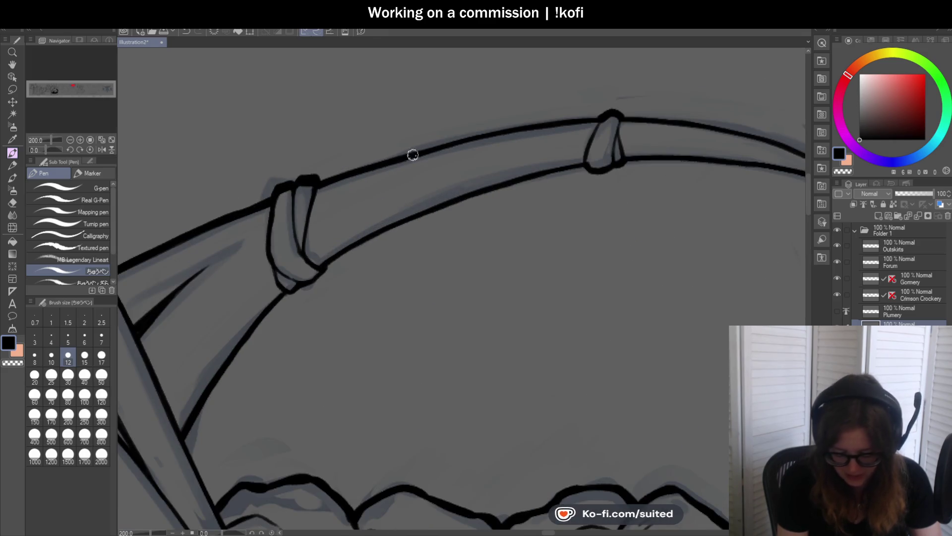
drag(555, 126, 601, 119)
scroll(425, 202, down, 4)
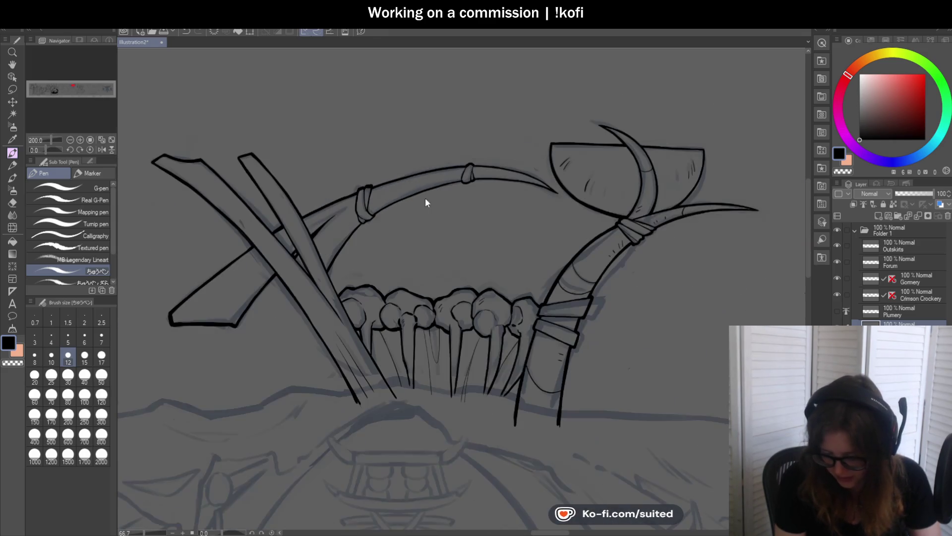
scroll(593, 225, up, 6)
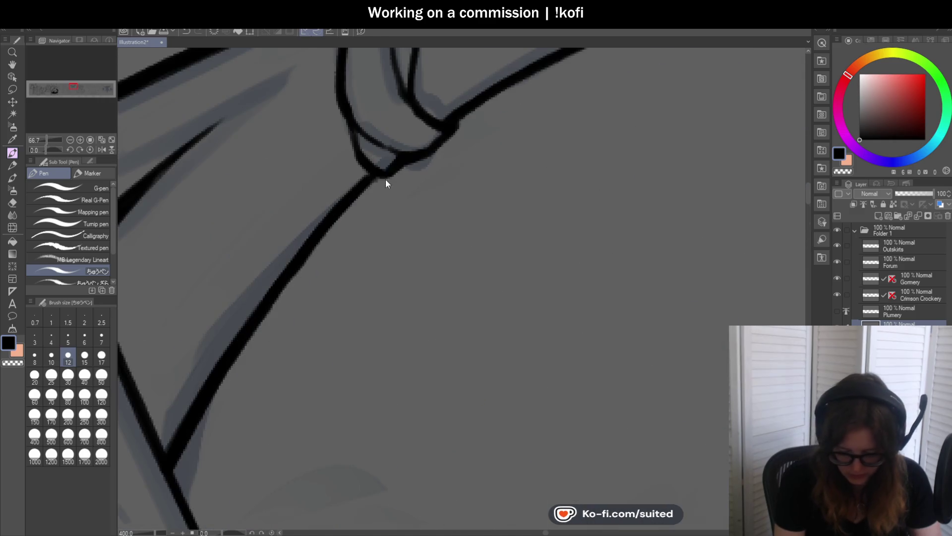
drag(372, 179, 407, 159)
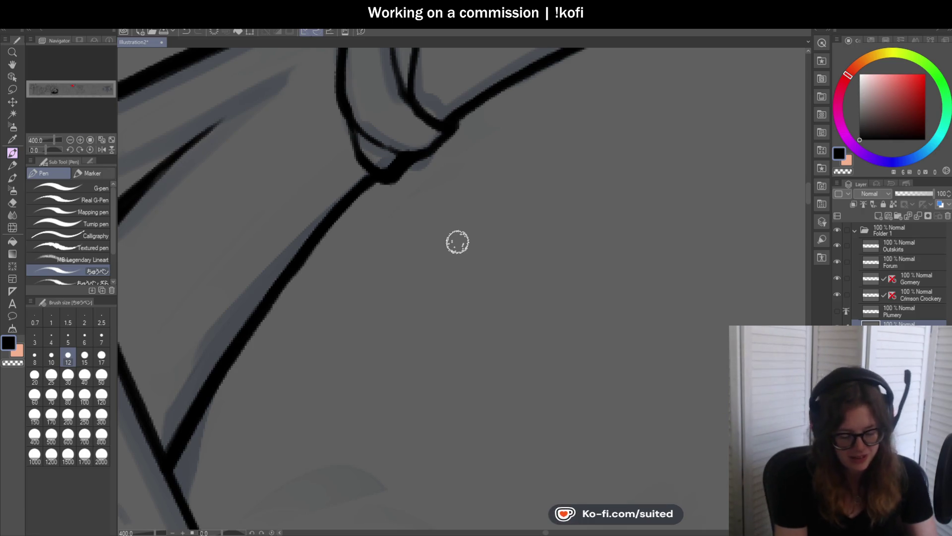
drag(46, 151, 39, 156)
scroll(281, 266, down, 4)
scroll(251, 155, up, 1)
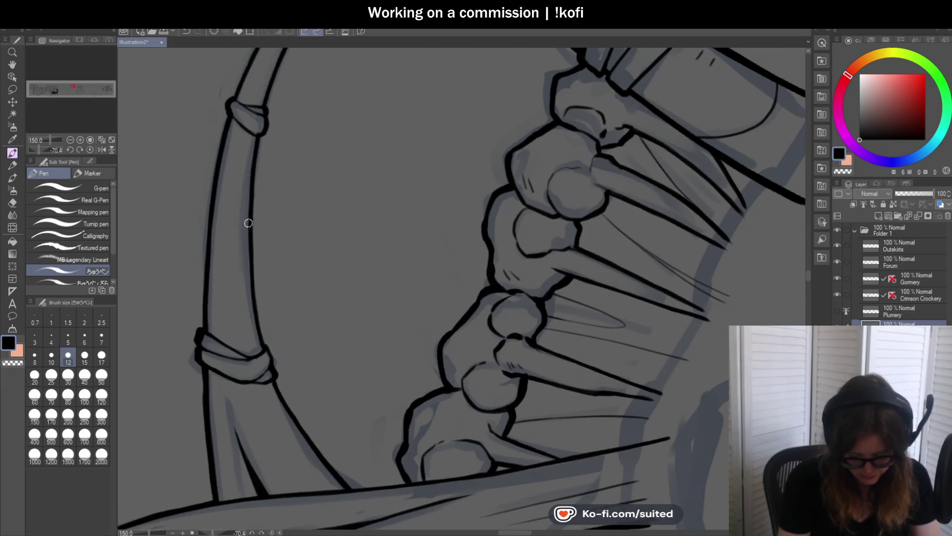
Ink the curved bone's right edge up to its tapered tip
scroll(253, 295, down, 2)
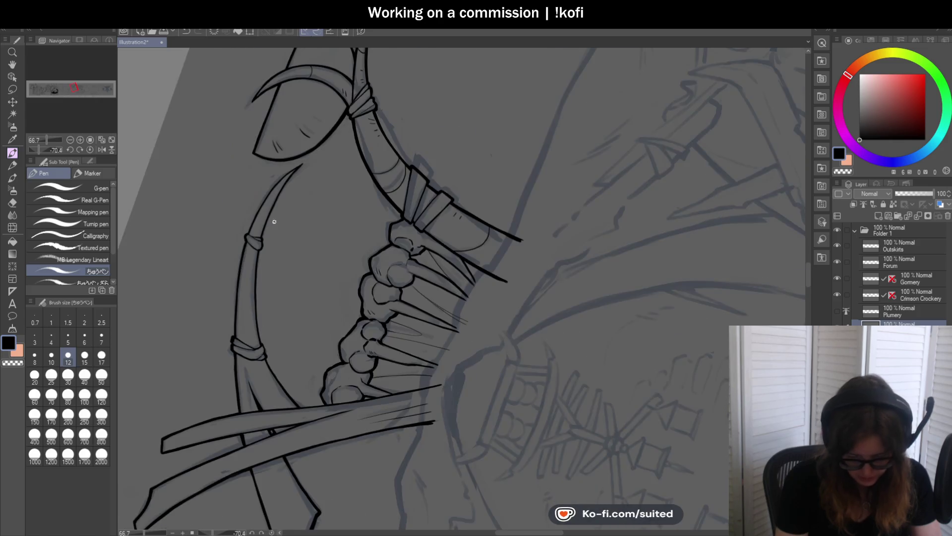
scroll(270, 219, up, 3)
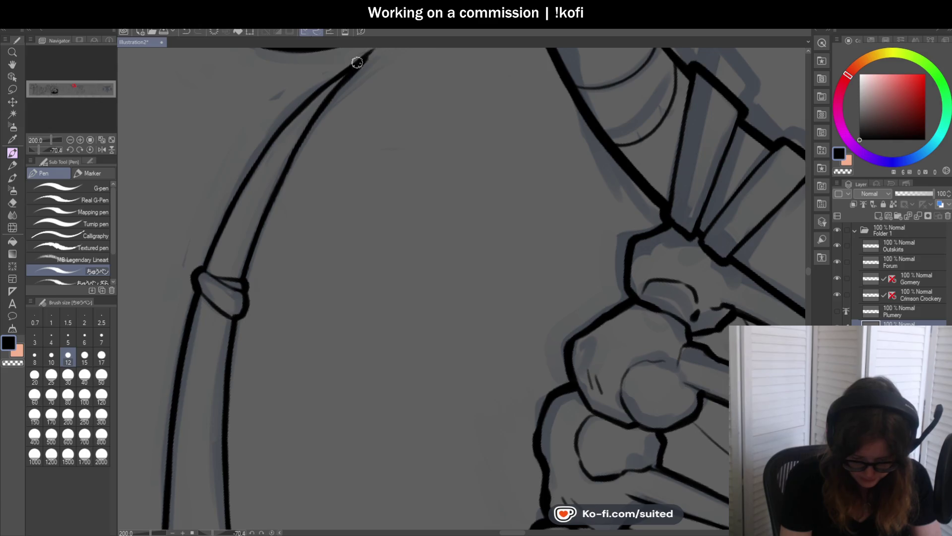
drag(357, 59, 351, 100)
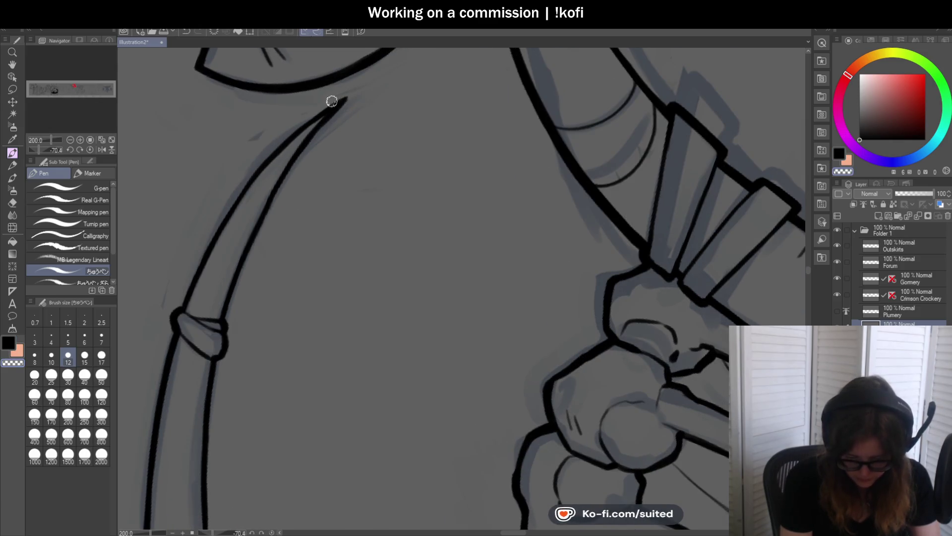
mouse_move(342, 101)
mouse_down()
mouse_move(302, 143)
mouse_move(238, 276)
mouse_up()
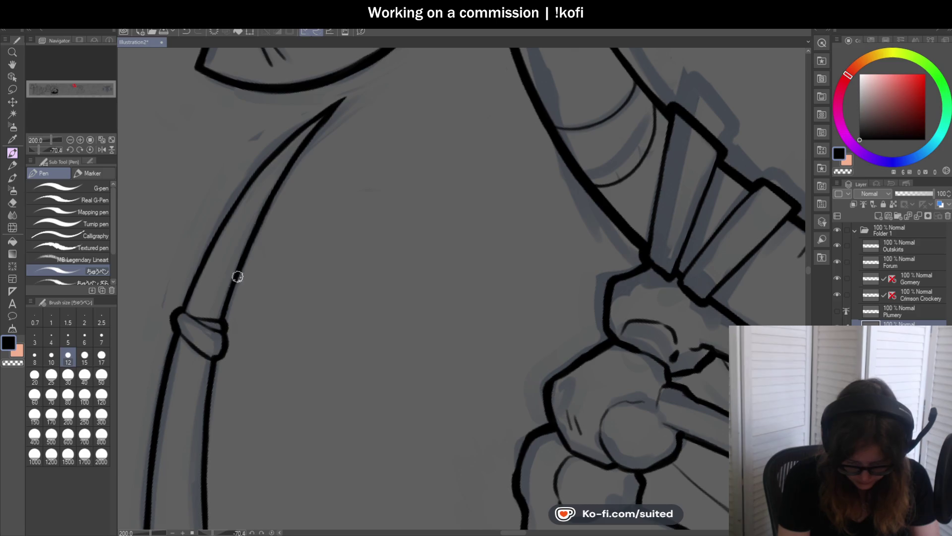
Add a thin diagonal hatch stroke across the crossed bones
scroll(225, 330, down, 3)
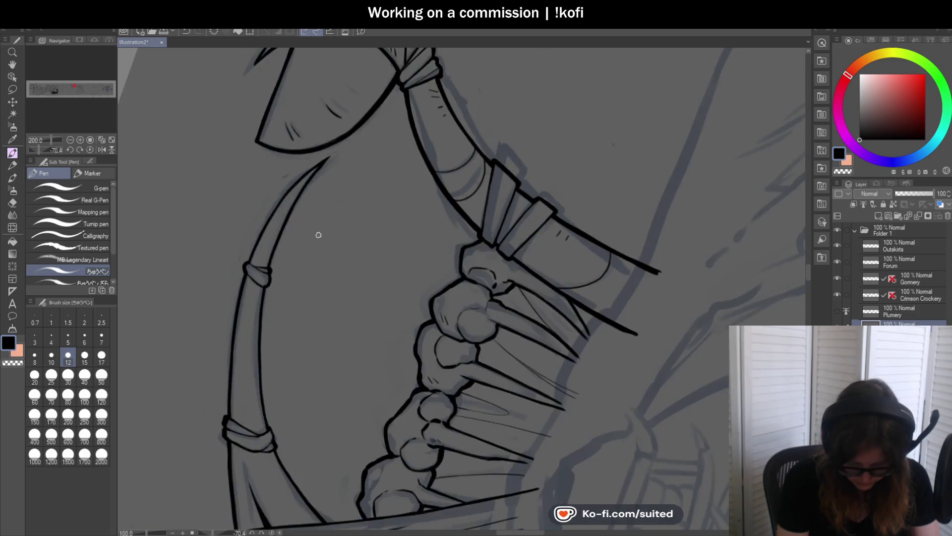
scroll(272, 248, up, 3)
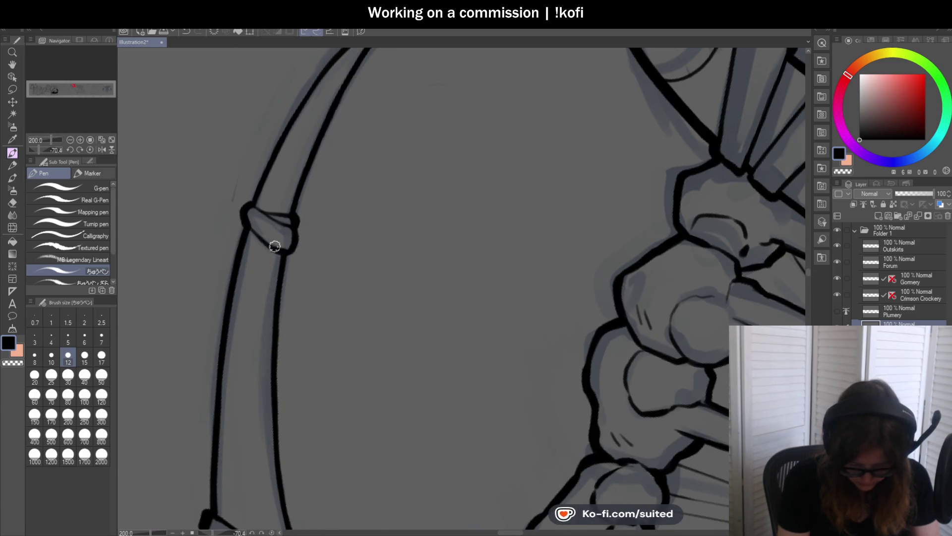
scroll(346, 163, down, 5)
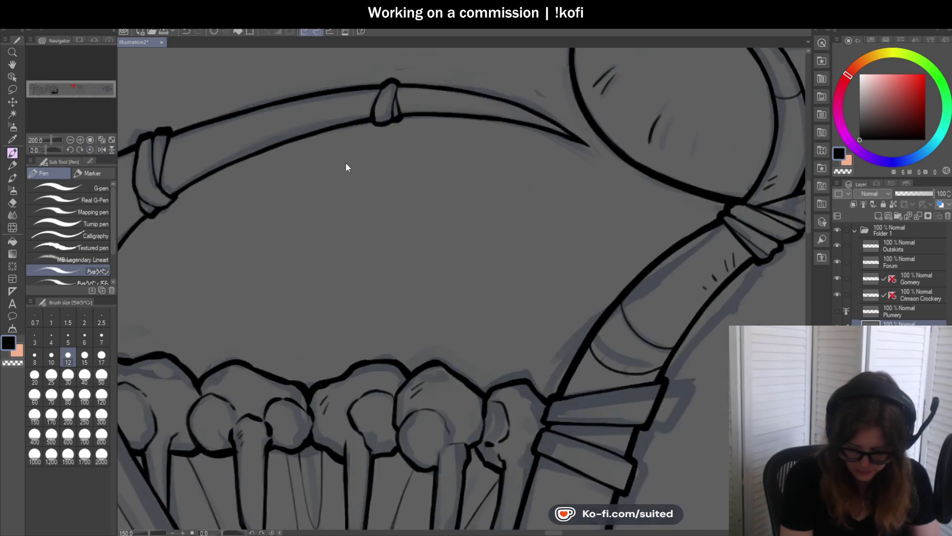
scroll(415, 215, up, 5)
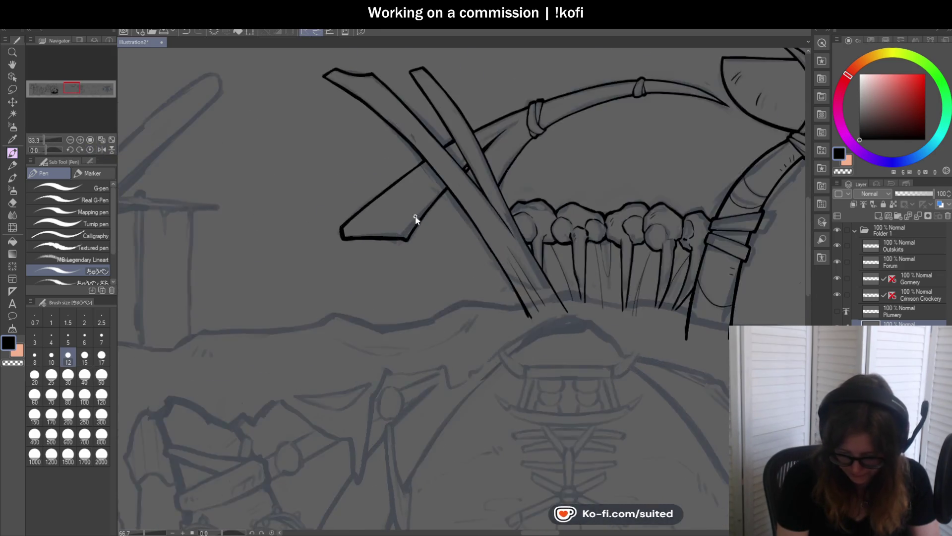
mouse_move(464, 150)
mouse_down()
mouse_move(364, 257)
mouse_move(326, 258)
mouse_up()
scroll(310, 264, down, 5)
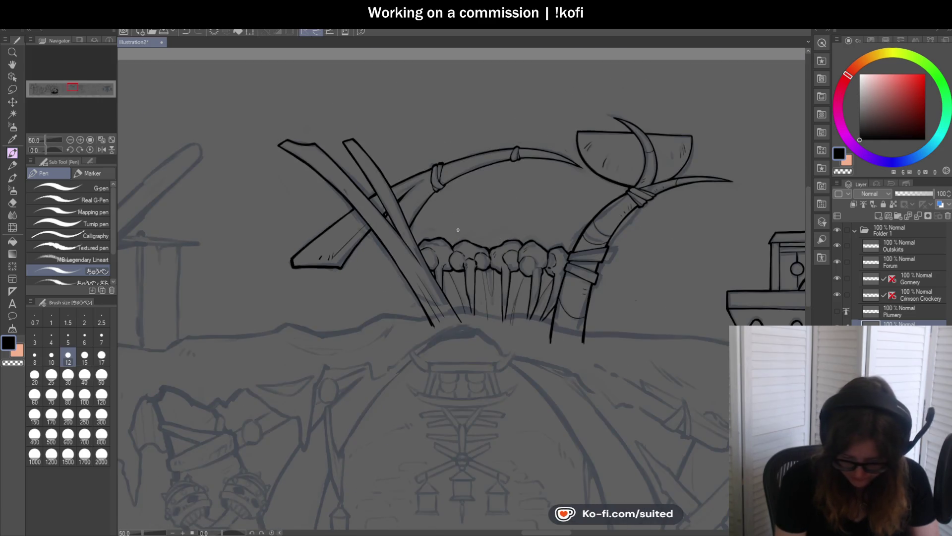
Add short hatch marks along the crossed bone's edge
scroll(340, 183, up, 5)
drag(340, 183, 351, 212)
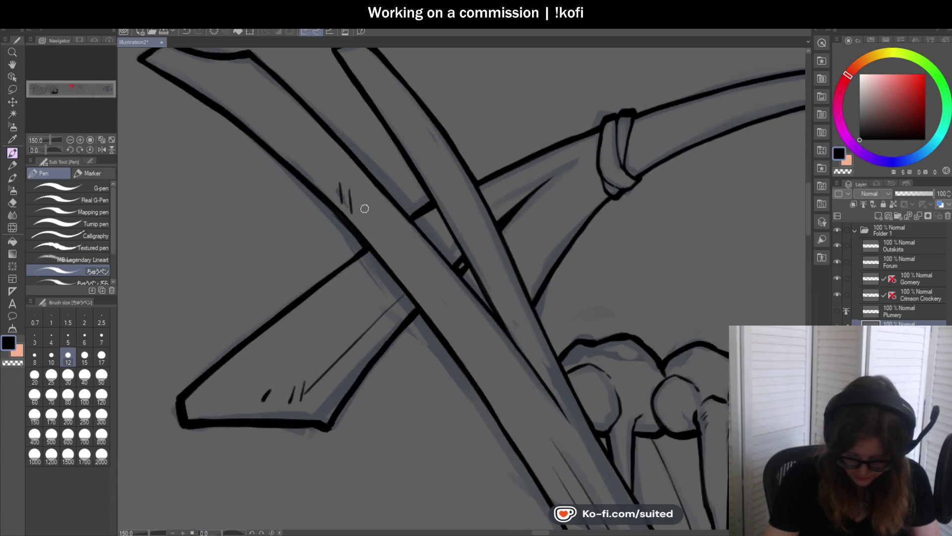
drag(396, 248, 398, 261)
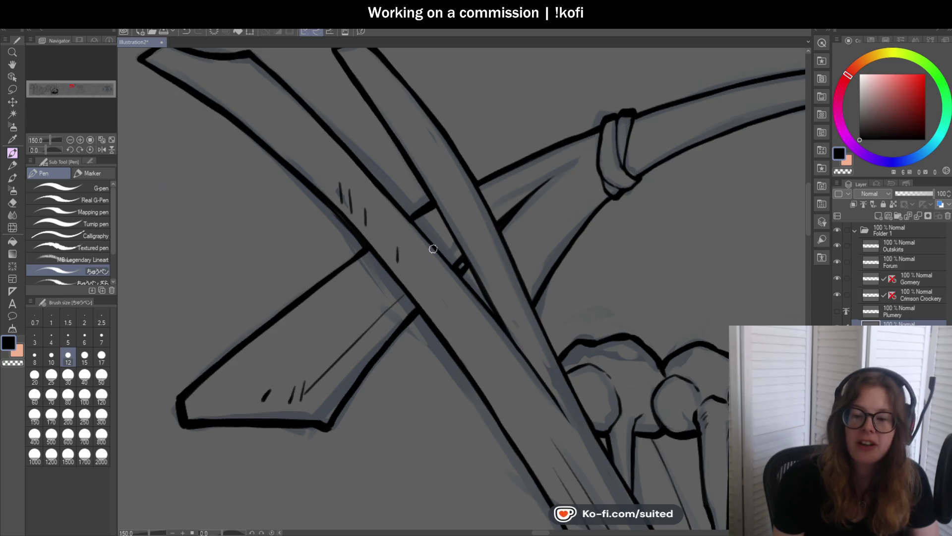
scroll(226, 95, down, 5)
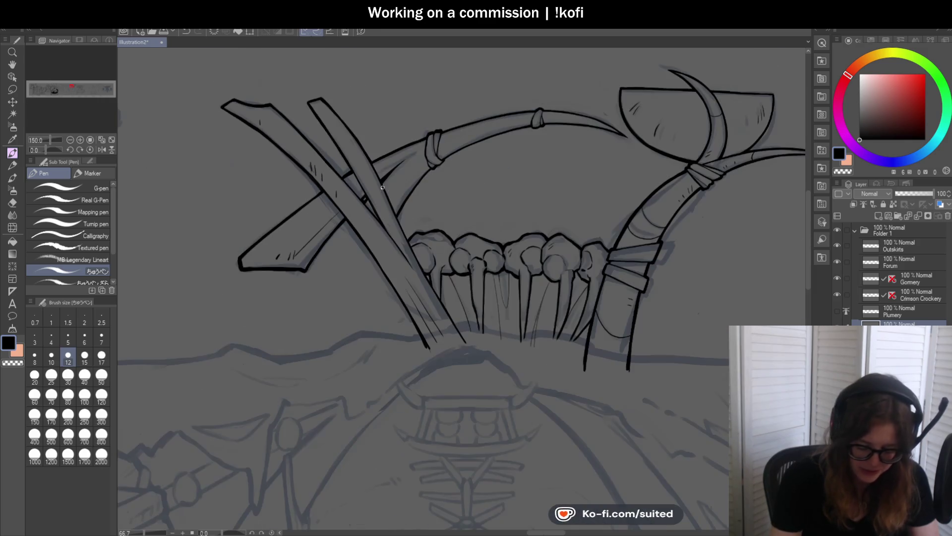
scroll(342, 181, up, 5)
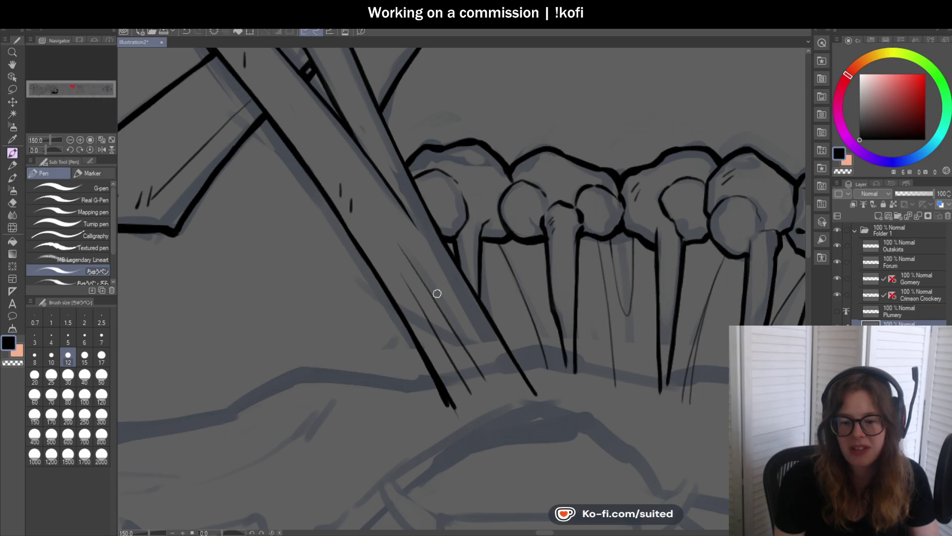
Add small texture and hatch strokes on the upper arch bone
scroll(434, 293, down, 3)
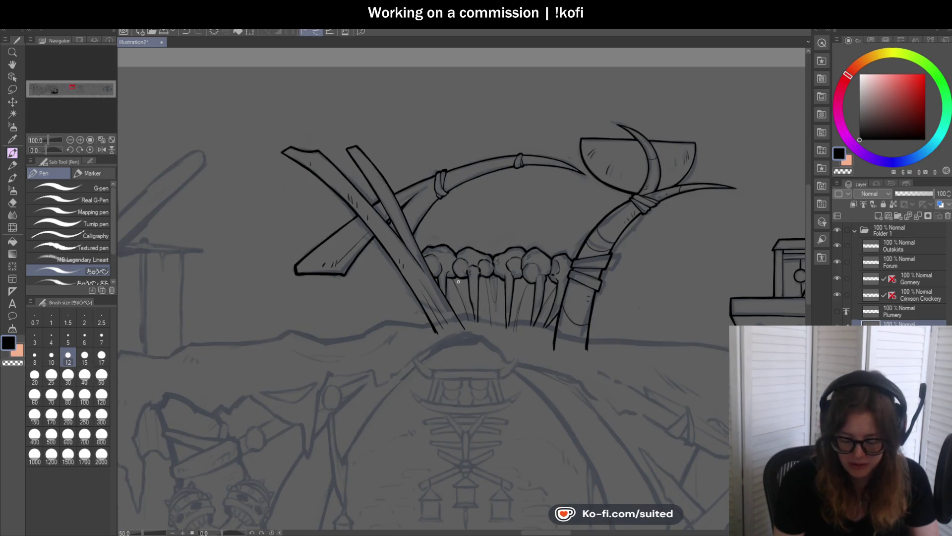
scroll(494, 179, up, 4)
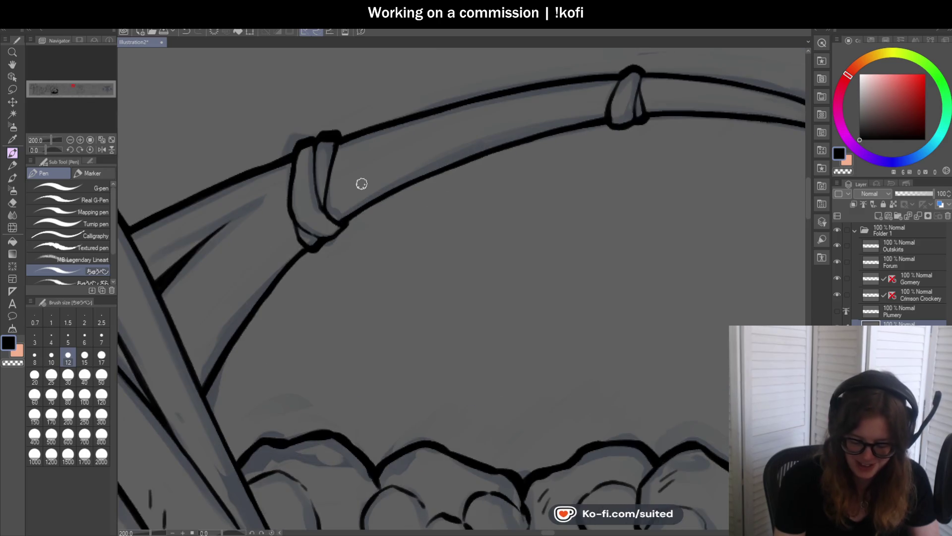
mouse_move(362, 181)
mouse_down()
mouse_move(358, 193)
mouse_move(386, 182)
mouse_up()
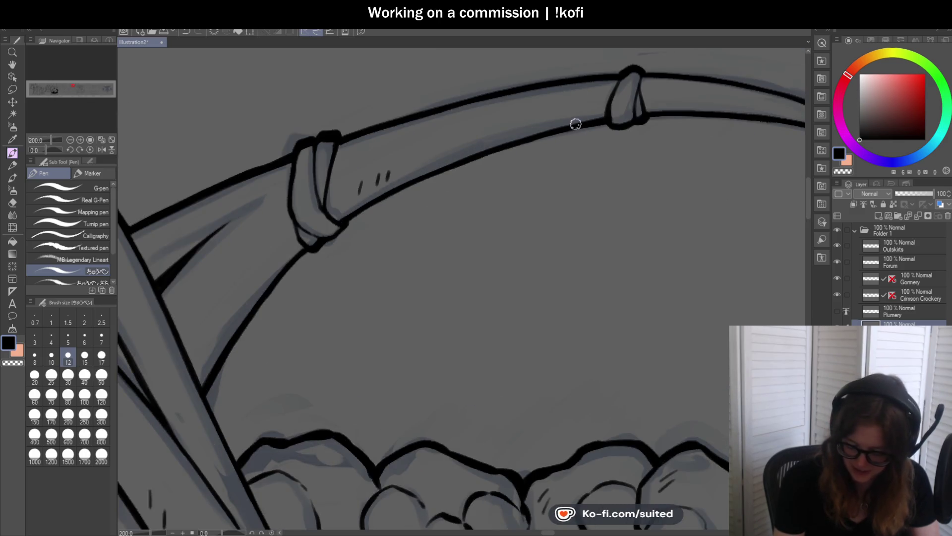
scroll(570, 117, down, 4)
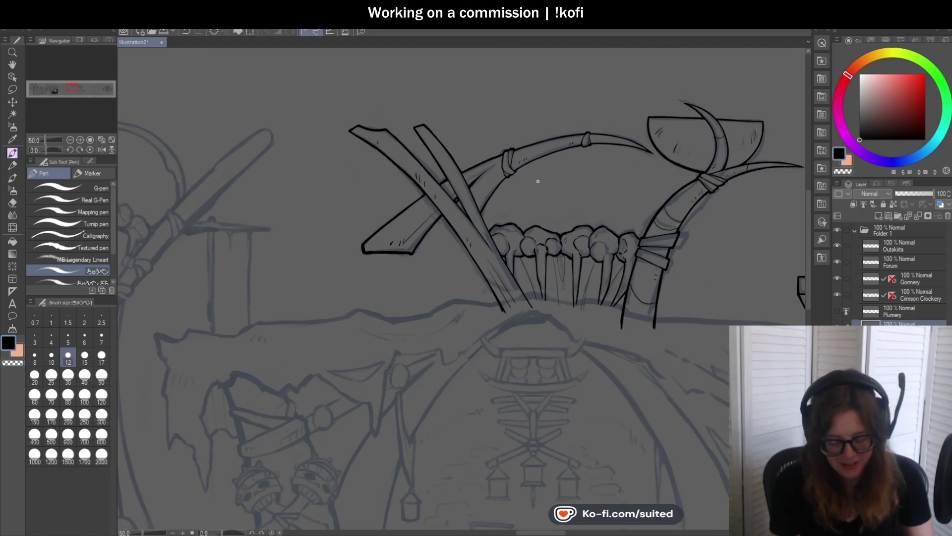
scroll(492, 190, up, 3)
scroll(492, 190, up, 1)
drag(505, 124, 504, 135)
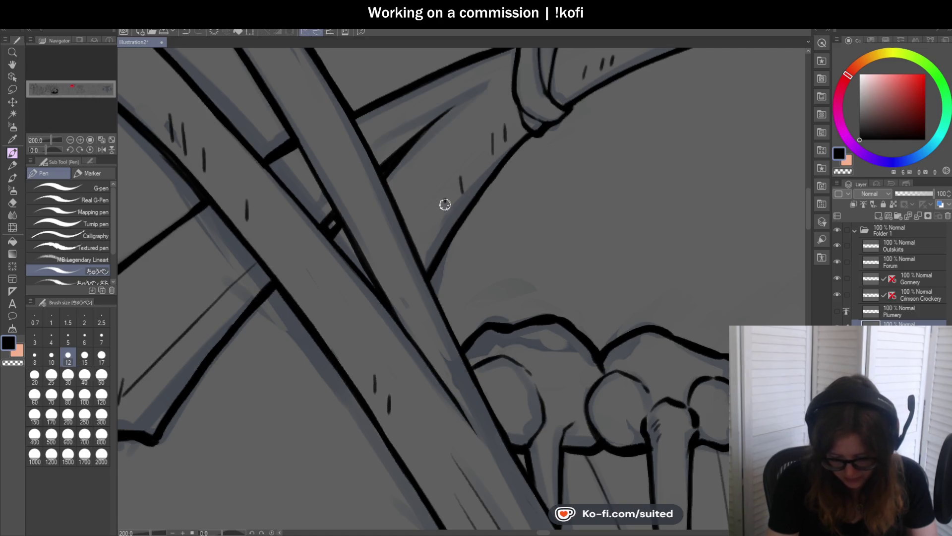
Add two hatch strokes on the upper crossed bone
scroll(442, 159, down, 4)
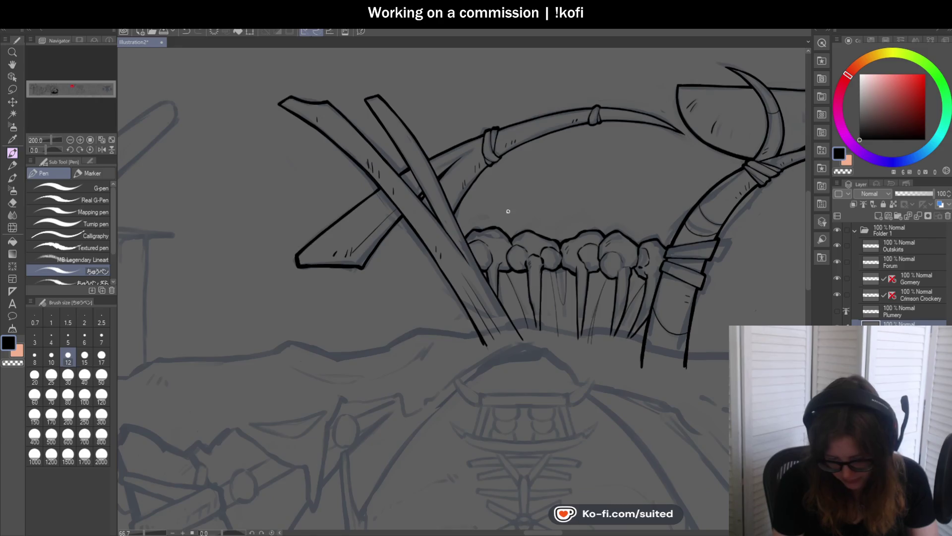
scroll(396, 137, up, 3)
drag(396, 138, 402, 158)
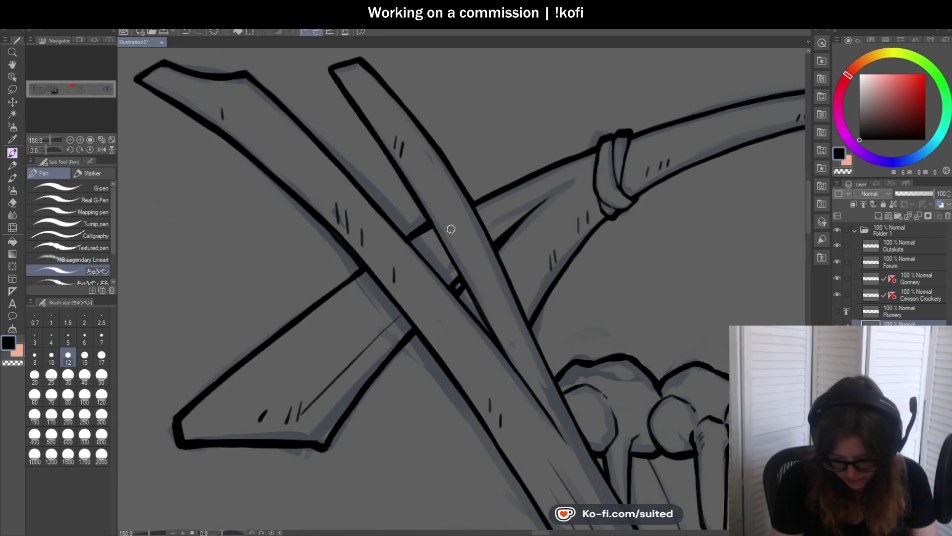
scroll(459, 242, down, 5)
scroll(516, 229, up, 1)
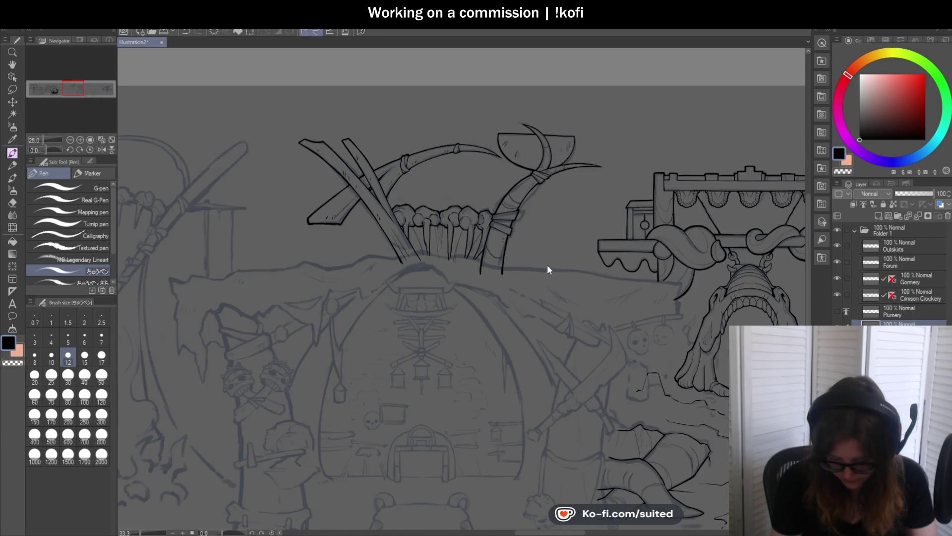
scroll(538, 219, down, 3)
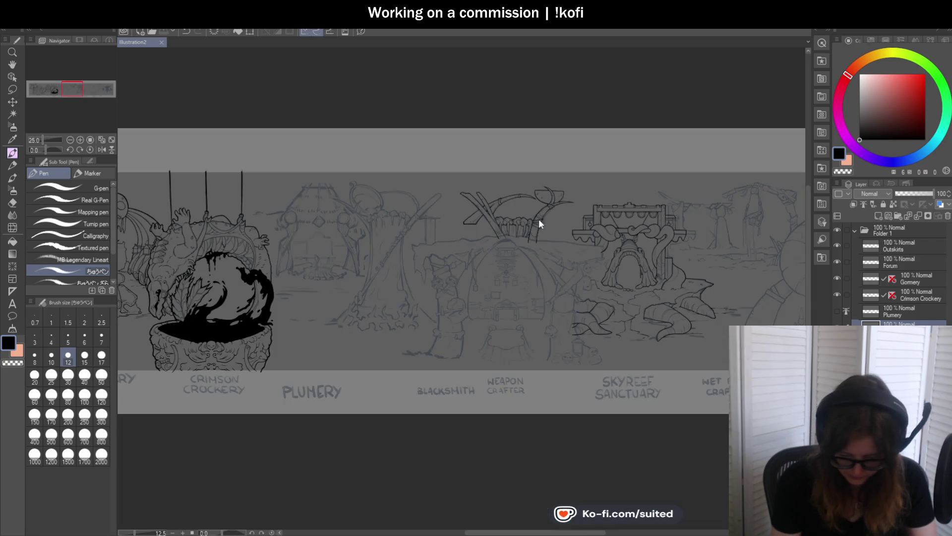
scroll(361, 268, up, 3)
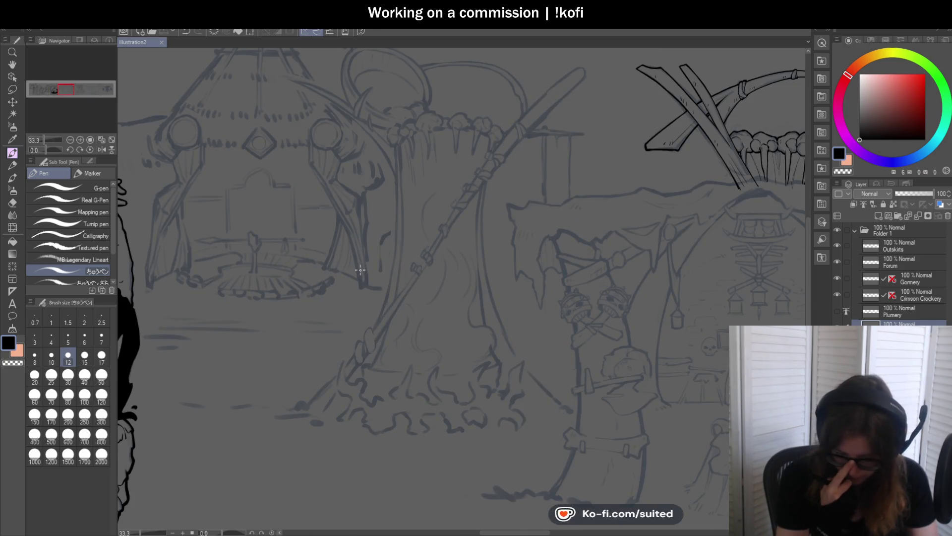
scroll(373, 300, down, 1)
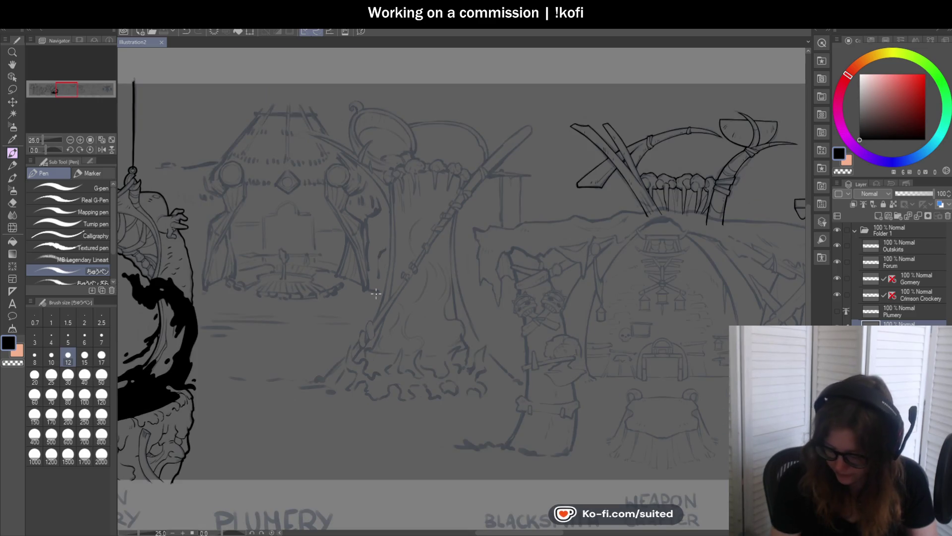
key(Delete)
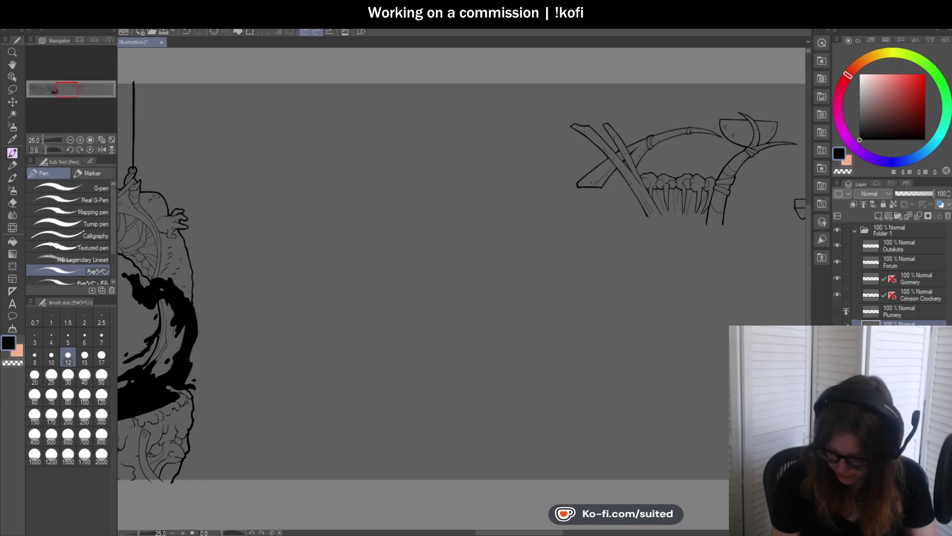
key(ctrl+minus)
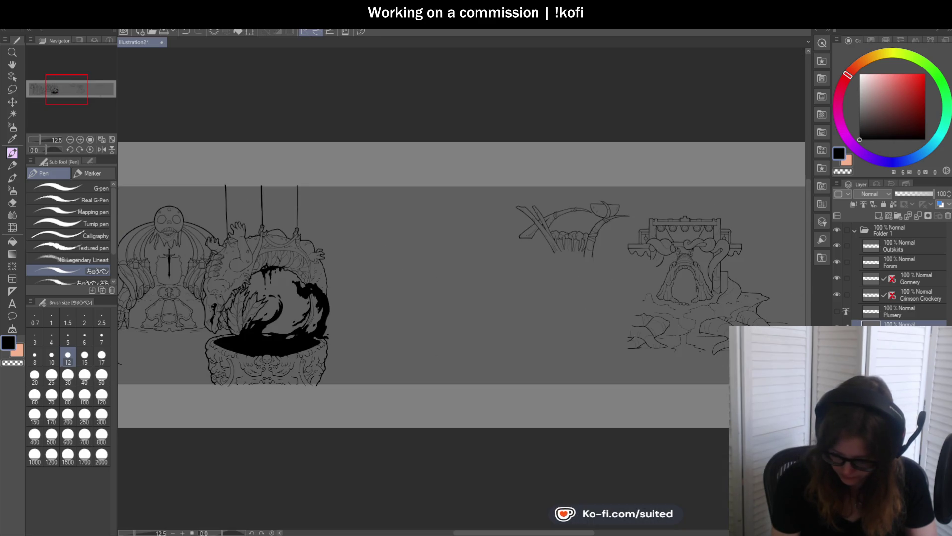
key(ctrl+z)
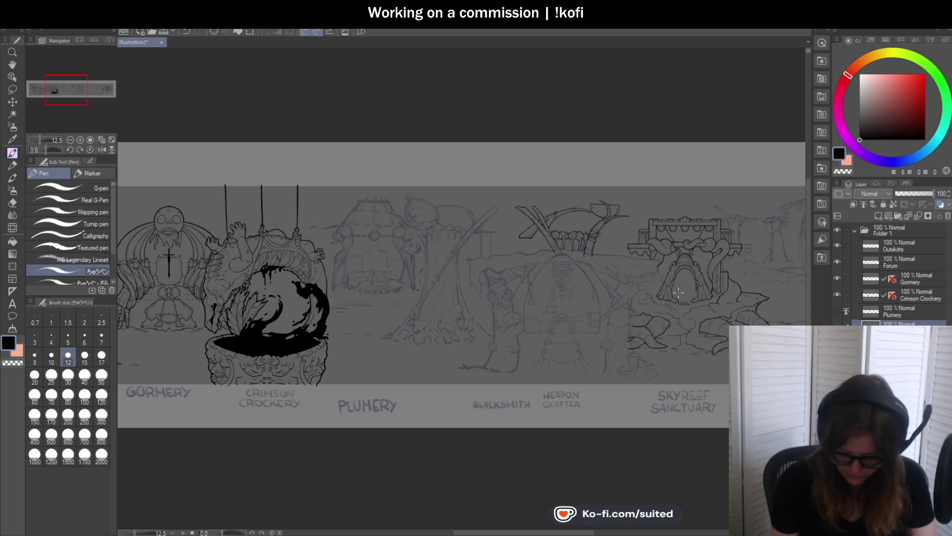
scroll(481, 224, up, 2)
scroll(272, 158, up, 3)
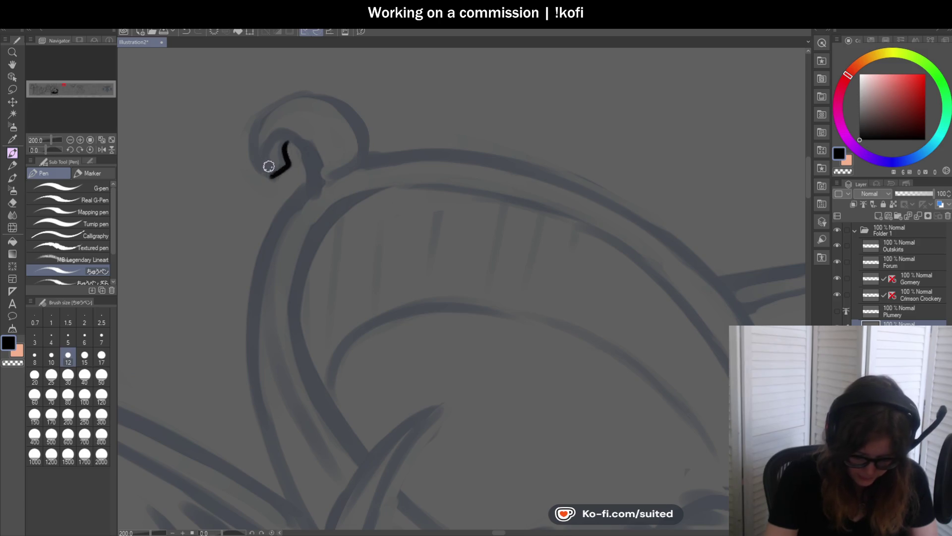
Ink the curled knob's outline over the top and its right arc down to the rim
mouse_move(259, 166)
mouse_down()
mouse_move(296, 94)
mouse_move(334, 96)
mouse_move(364, 150)
mouse_up()
key(ctrl+z)
mouse_move(302, 91)
mouse_down()
mouse_move(359, 145)
mouse_move(365, 164)
mouse_up()
key(ctrl+z)
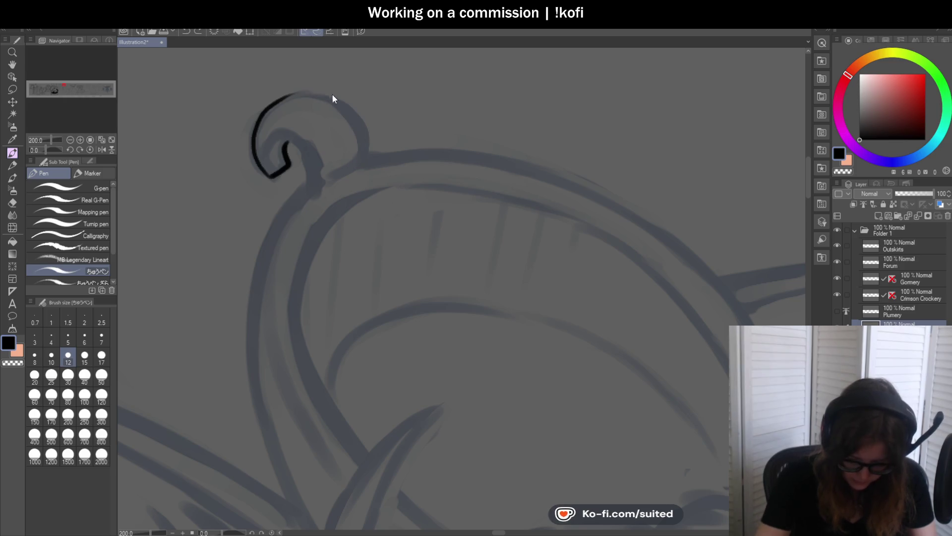
drag(313, 93, 358, 158)
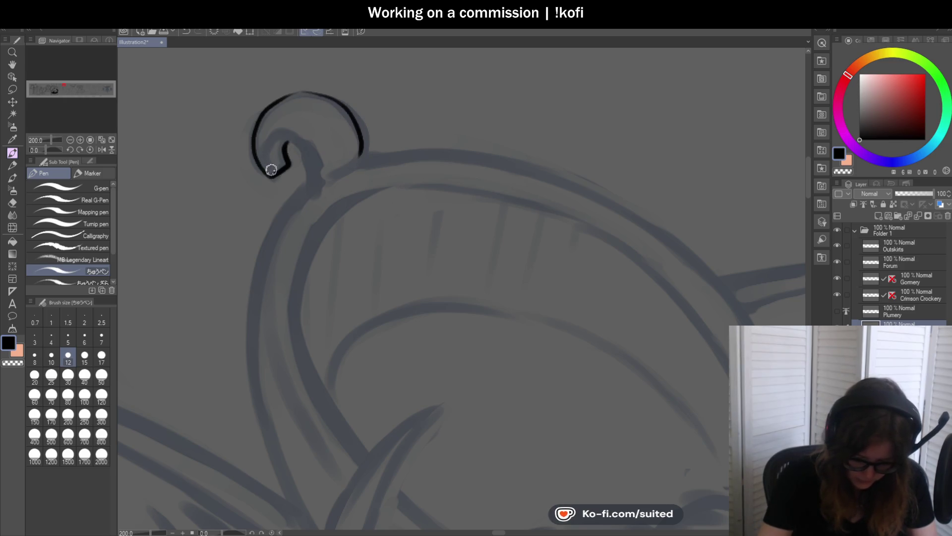
mouse_move(270, 145)
mouse_down()
mouse_move(292, 144)
mouse_move(308, 163)
mouse_move(306, 185)
mouse_move(347, 177)
mouse_move(383, 151)
mouse_up()
scroll(416, 157, down, 1)
scroll(339, 189, up, 1)
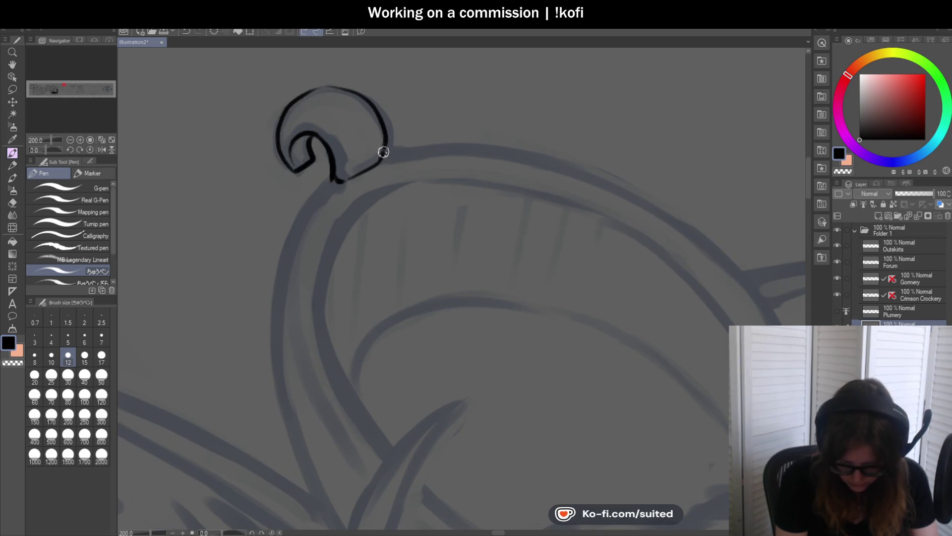
Ink the outline running down from the curl's base along the arch
drag(326, 182, 269, 311)
scroll(391, 121, down, 4)
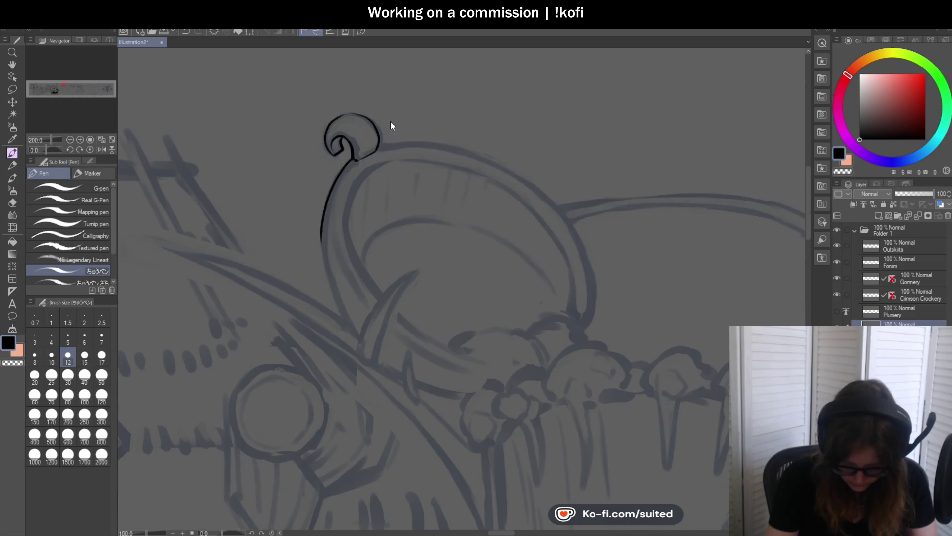
scroll(320, 276, up, 4)
mouse_move(290, 143)
mouse_down()
mouse_move(298, 259)
mouse_move(360, 382)
mouse_up()
scroll(429, 233, down, 2)
With the view rotated, ink the head outline from the curl along the top
drag(48, 150, 38, 149)
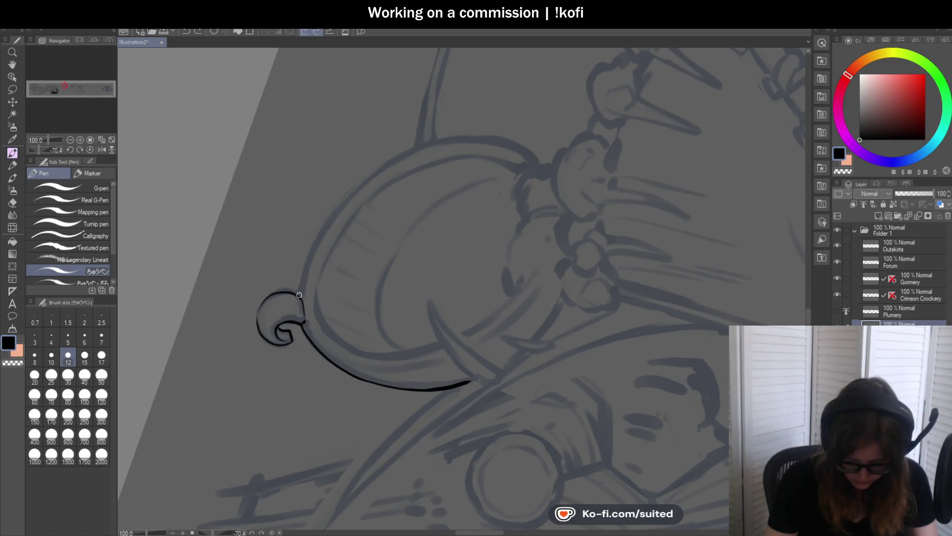
mouse_move(299, 295)
mouse_down()
mouse_move(336, 207)
mouse_move(449, 150)
mouse_up()
key(ctrl+z)
mouse_move(300, 293)
mouse_down()
mouse_move(343, 201)
mouse_move(454, 144)
mouse_up()
scroll(445, 152, up, 2)
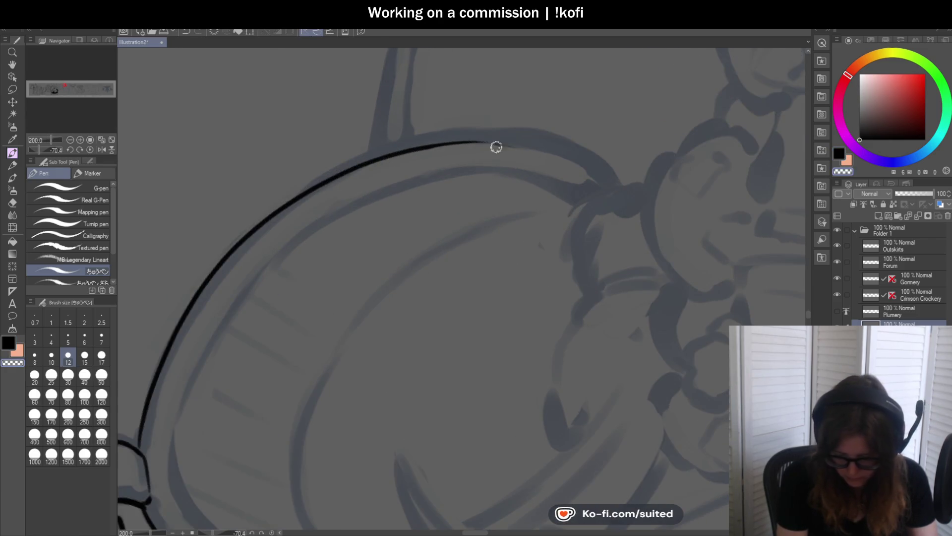
mouse_move(385, 156)
mouse_down()
mouse_move(518, 140)
mouse_move(506, 196)
mouse_up()
Level the view and continue the head outline down its right side
click(100, 142)
scroll(500, 223, down, 2)
scroll(504, 170, up, 2)
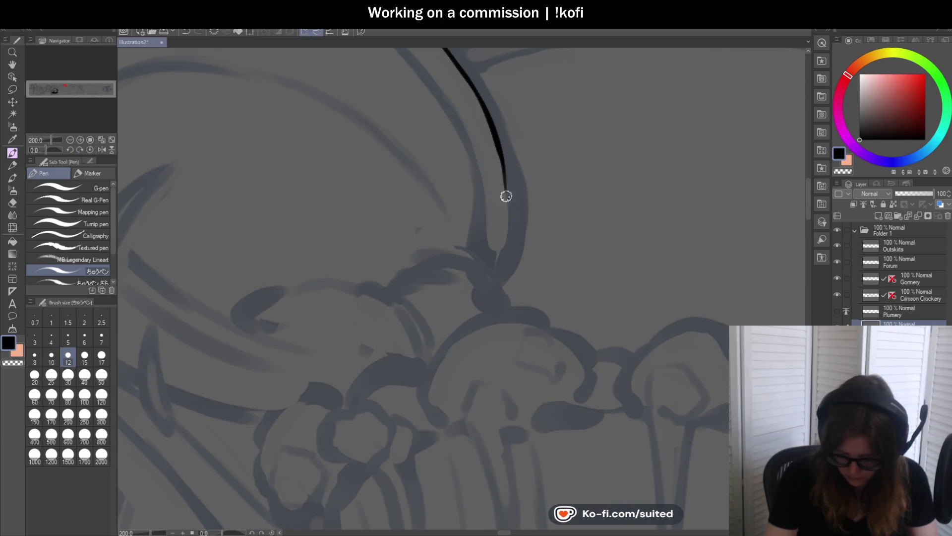
drag(489, 127, 505, 256)
scroll(486, 274, down, 3)
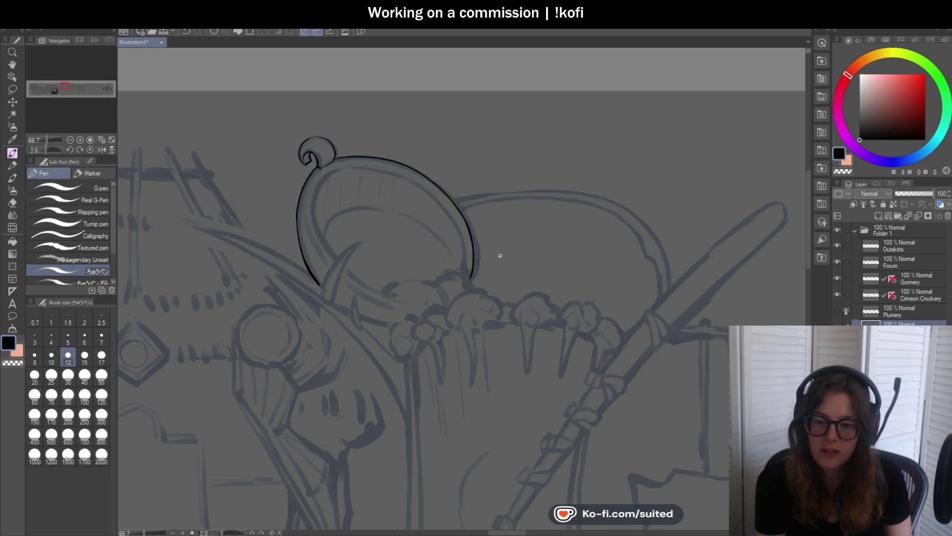
scroll(296, 144, up, 10)
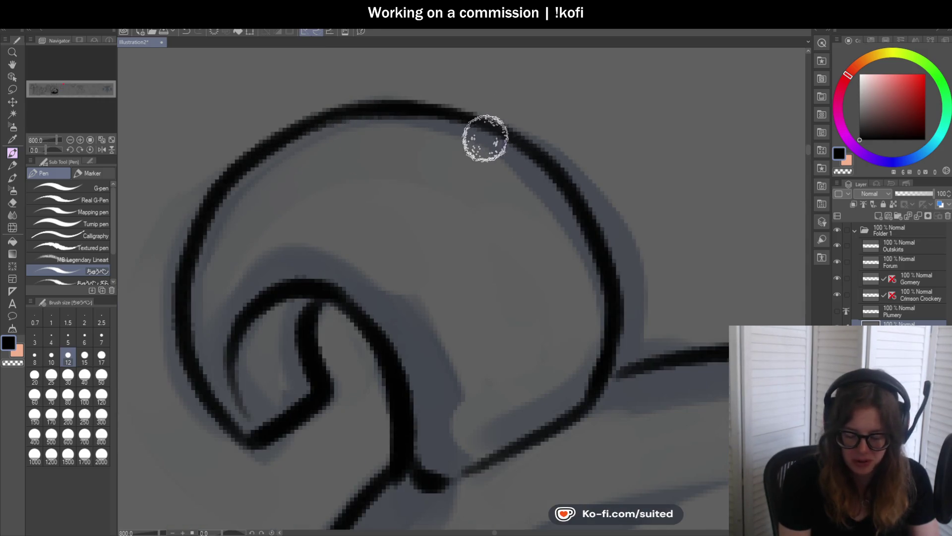
scroll(419, 163, down, 6)
scroll(428, 210, up, 3)
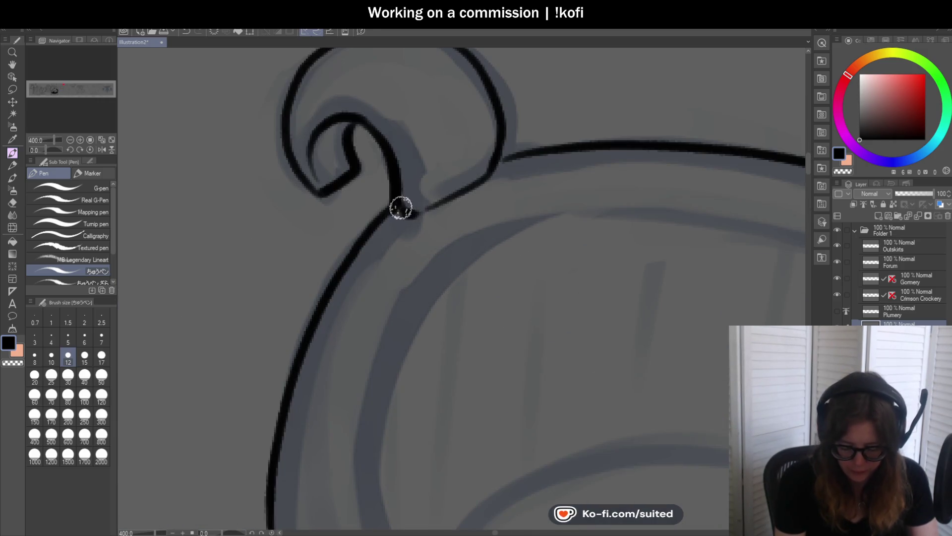
scroll(535, 150, down, 6)
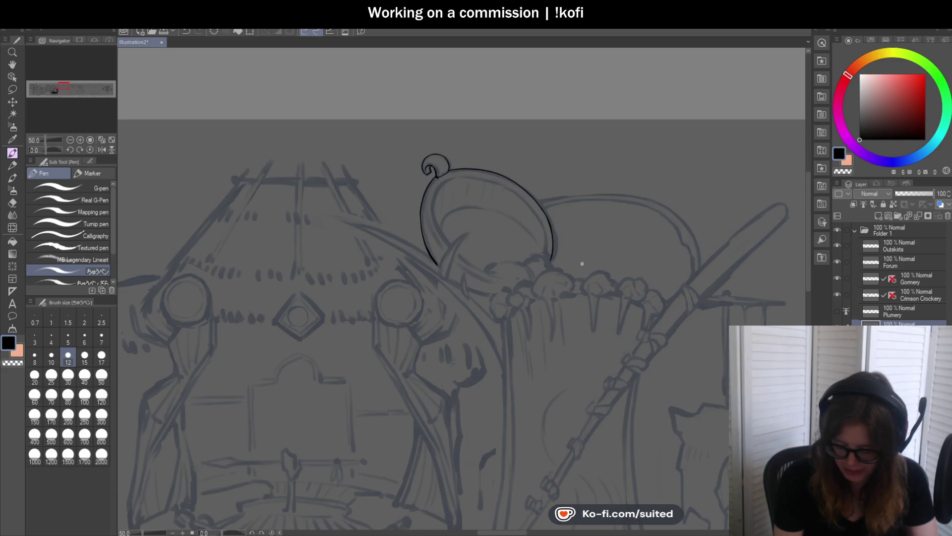
scroll(403, 197, down, 1)
scroll(502, 243, up, 2)
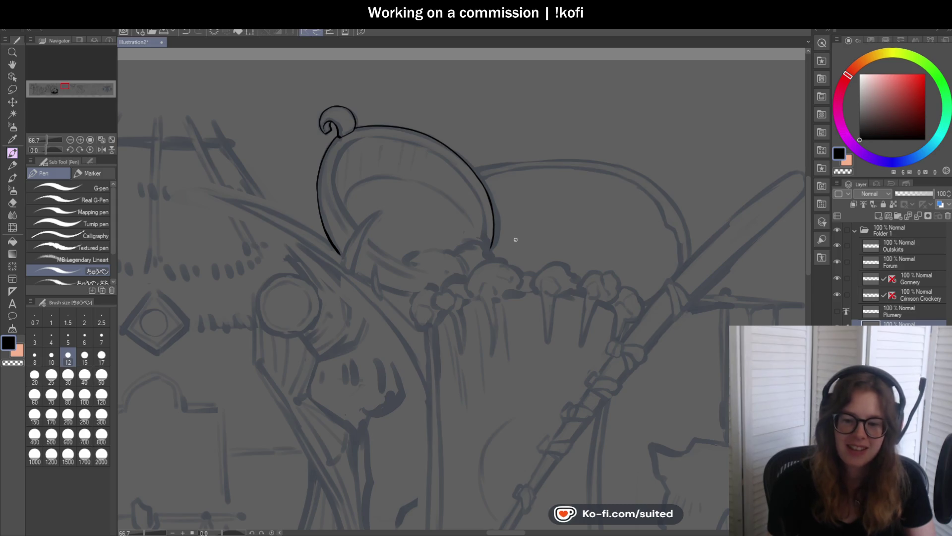
scroll(436, 209, down, 1)
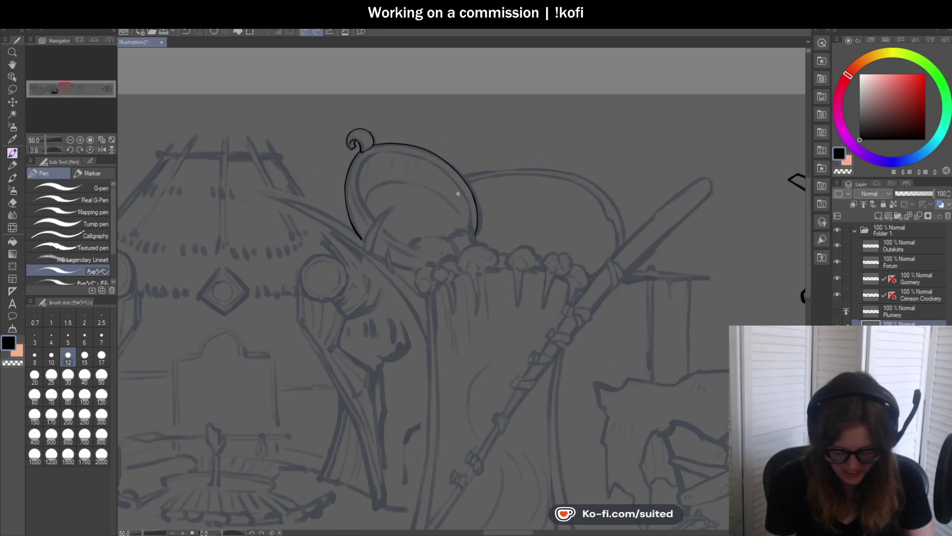
Ink both edges of the large curved spike and close its base
scroll(381, 241, up, 4)
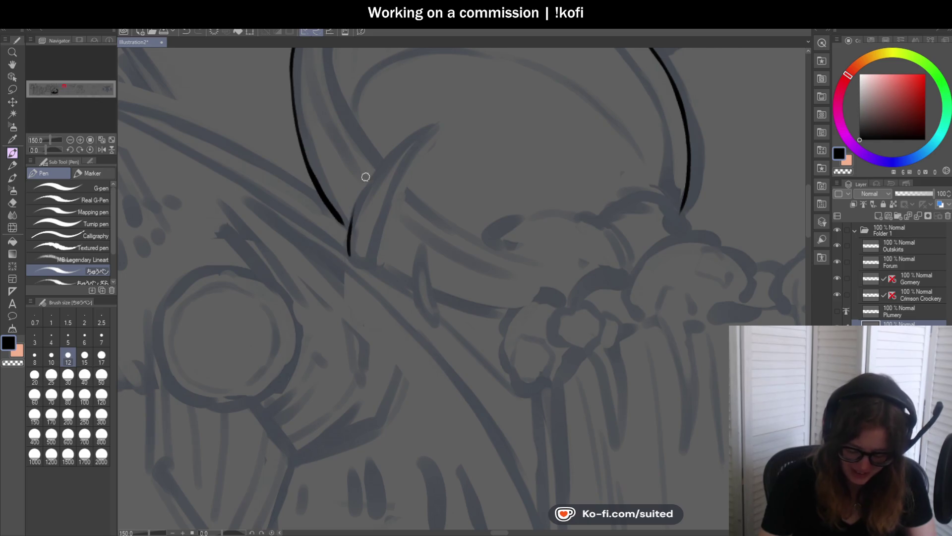
mouse_move(352, 259)
mouse_down()
mouse_move(365, 183)
mouse_move(435, 125)
mouse_up()
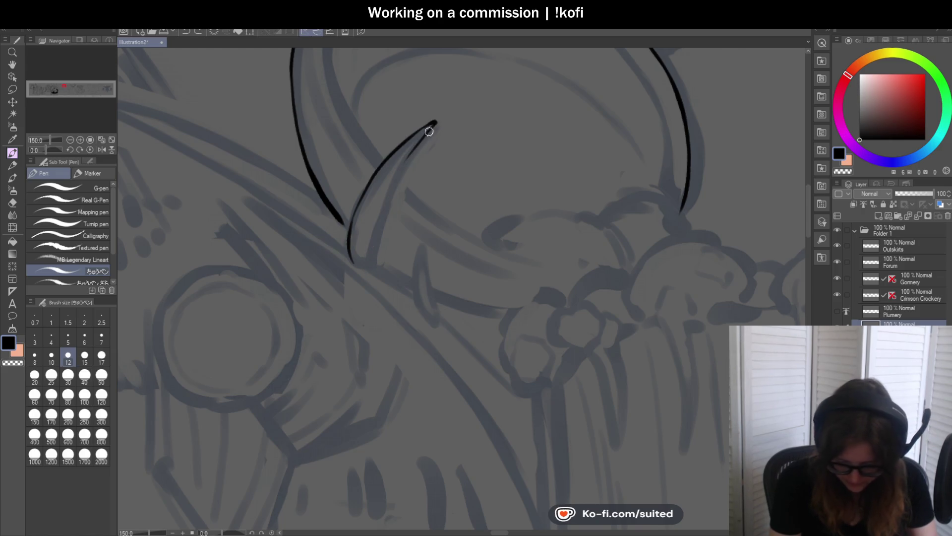
scroll(374, 279, up, 1)
key(ctrl+z)
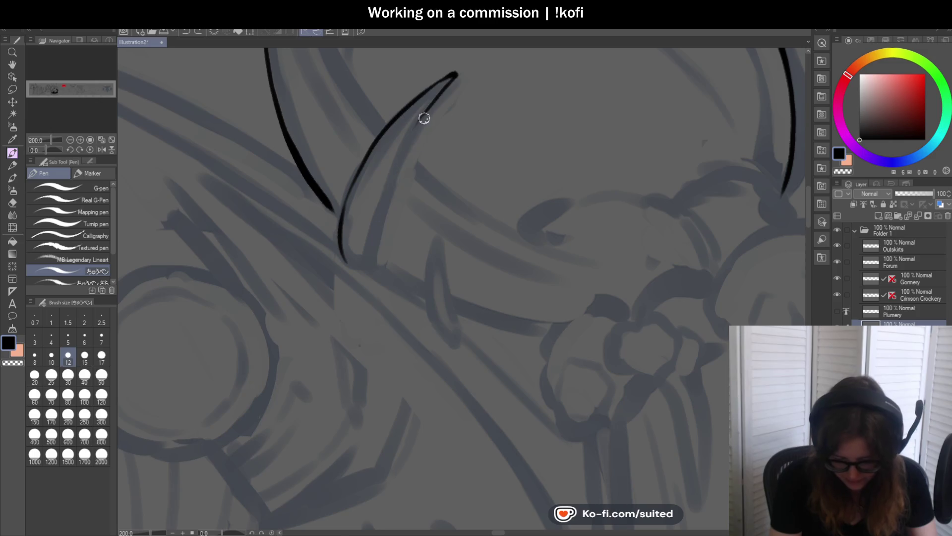
mouse_move(421, 112)
mouse_down()
mouse_move(365, 270)
mouse_move(381, 258)
mouse_up()
scroll(364, 271, up, 1)
drag(323, 249, 318, 223)
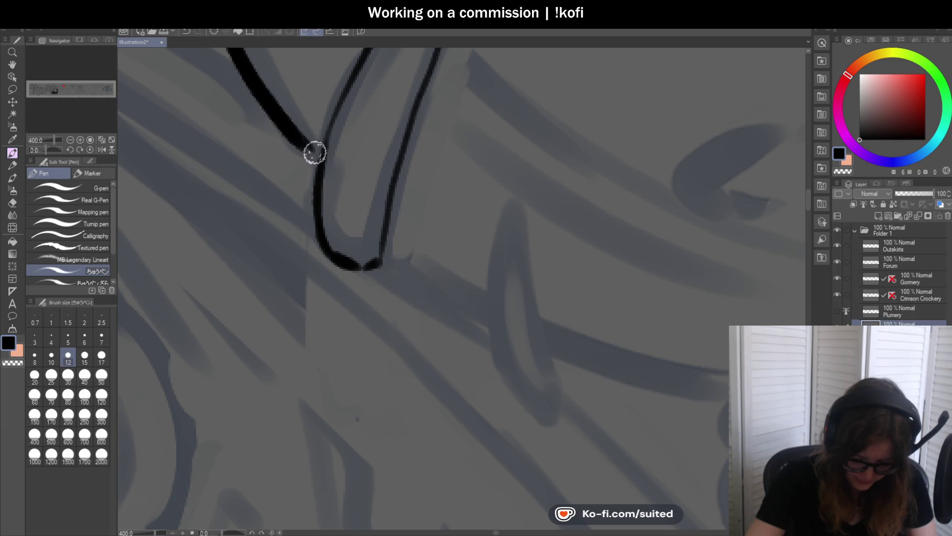
scroll(322, 157, down, 1)
scroll(326, 166, down, 2)
scroll(426, 240, up, 2)
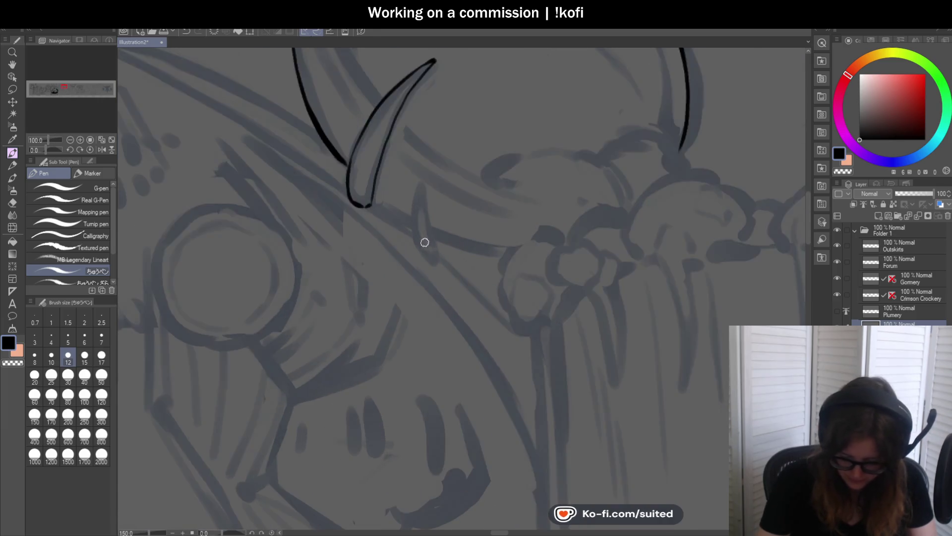
Ink the small spike below the big one and close its bottom
mouse_move(424, 256)
mouse_down()
mouse_move(413, 191)
mouse_move(419, 163)
mouse_move(423, 174)
mouse_up()
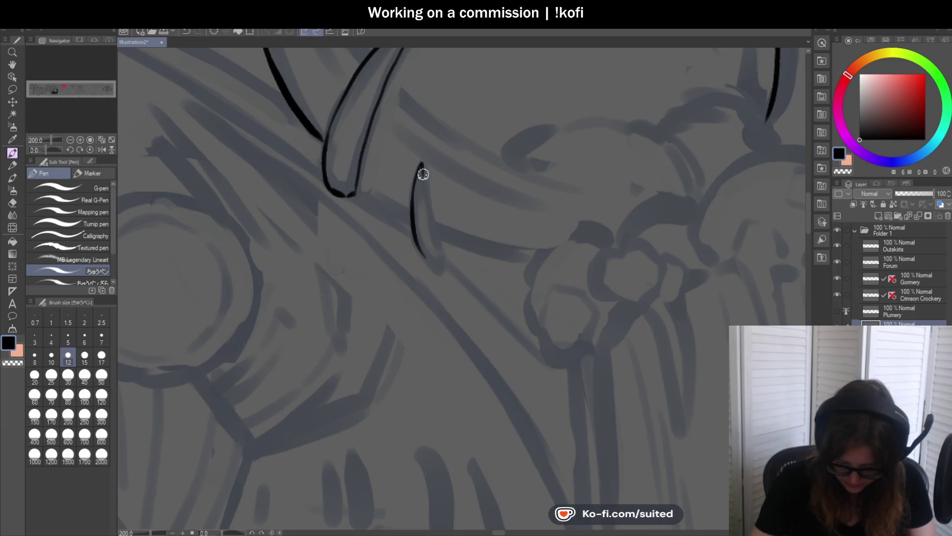
scroll(439, 240, up, 1)
mouse_move(389, 226)
mouse_down()
mouse_move(408, 257)
mouse_move(437, 249)
mouse_up()
scroll(412, 258, down, 6)
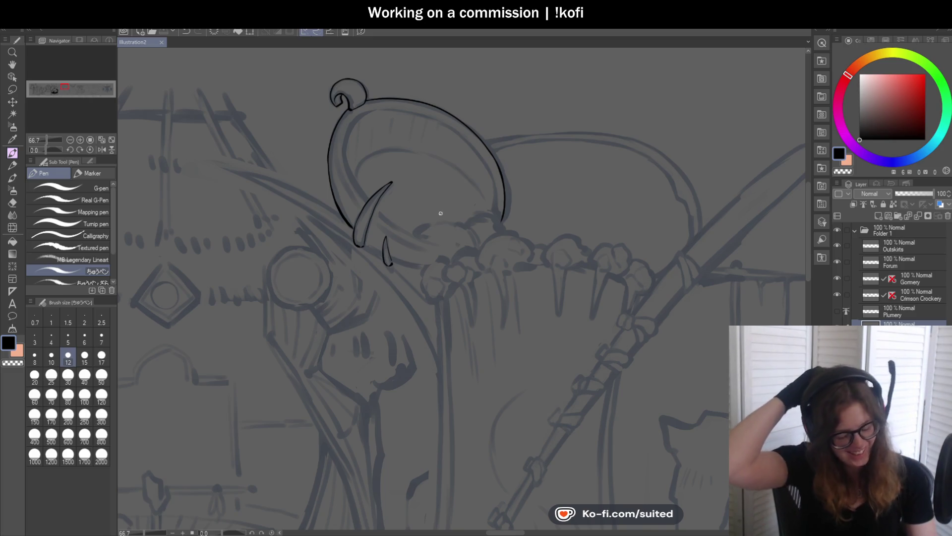
scroll(432, 247, up, 4)
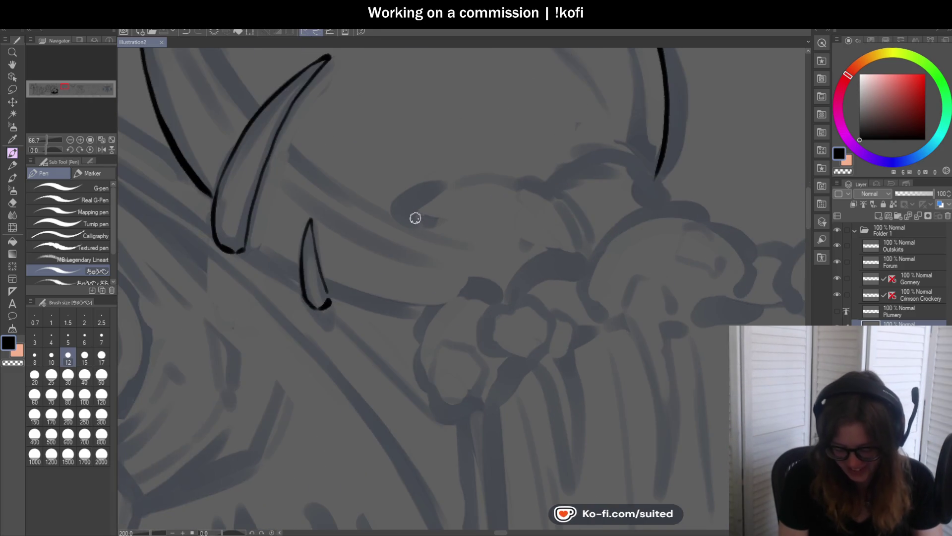
Ink the lower part of the head's inner curve and extend it up to the right
scroll(317, 233, down, 4)
scroll(283, 121, up, 4)
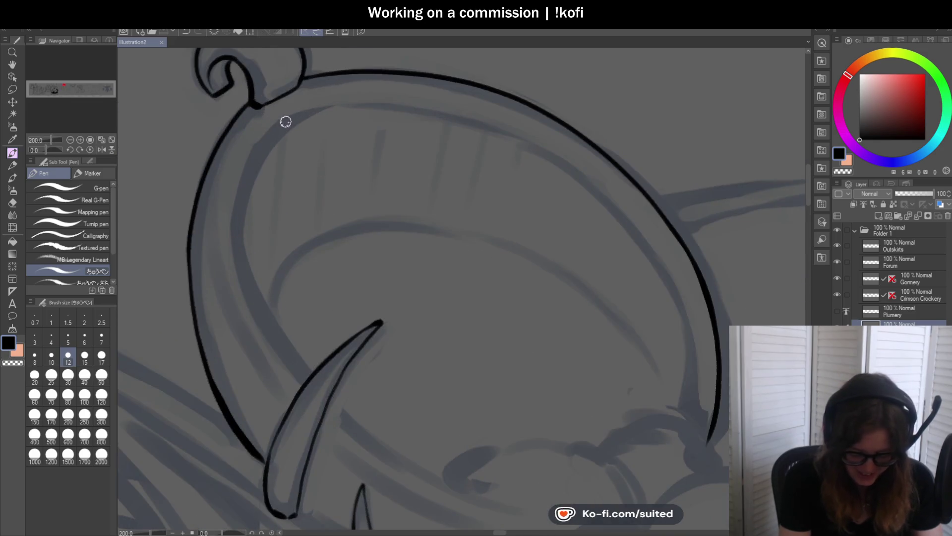
mouse_move(283, 121)
mouse_down()
mouse_move(238, 216)
mouse_move(275, 341)
mouse_up()
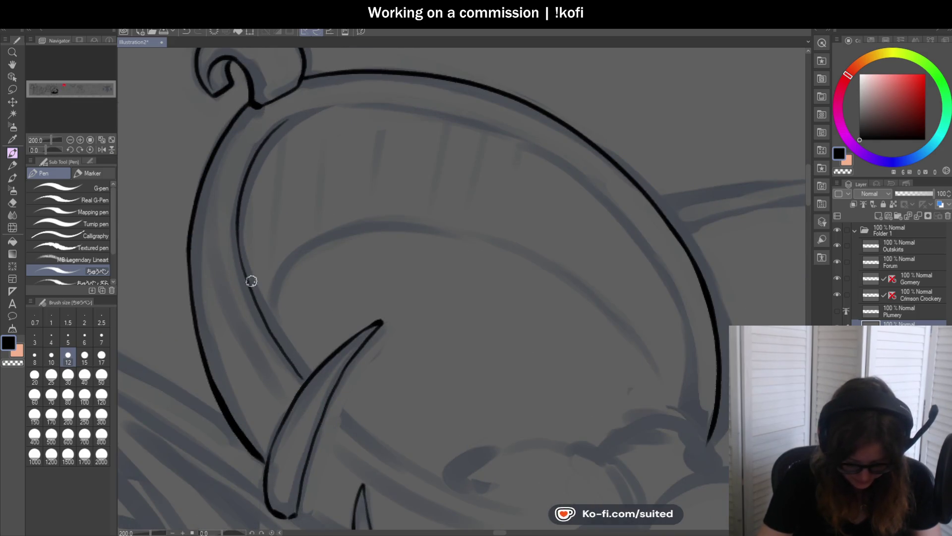
key(ctrl+z)
drag(236, 210, 295, 366)
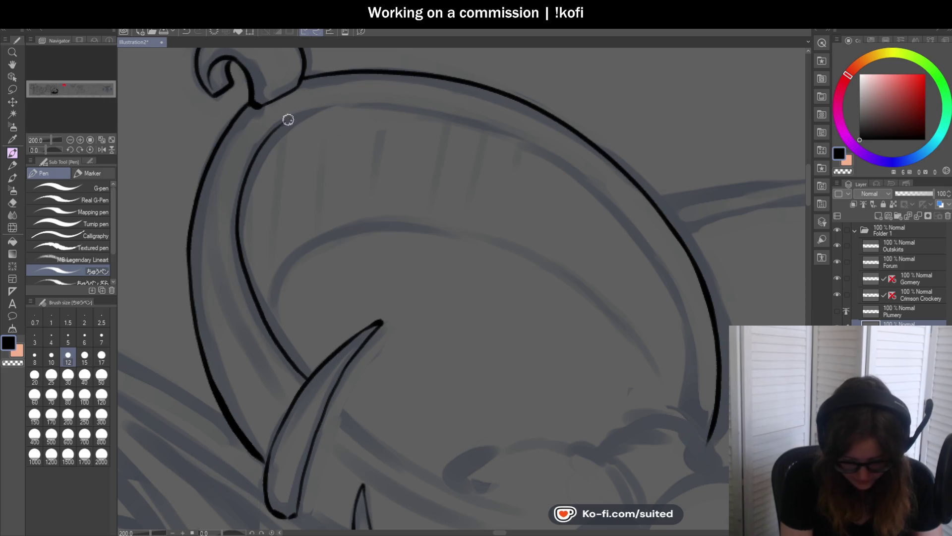
drag(287, 119, 397, 99)
Rotate the view and ink a longer section of the inner curve
click(46, 150)
drag(46, 150, 41, 150)
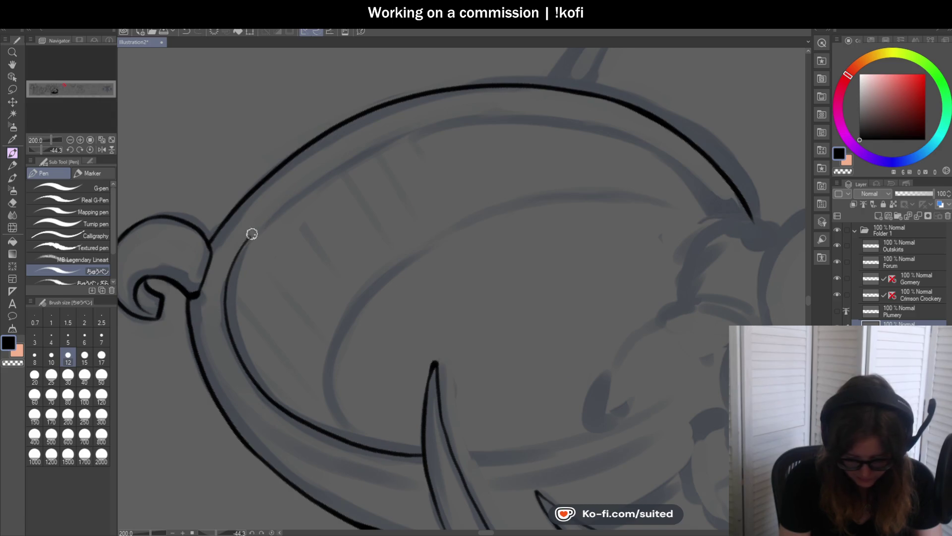
drag(252, 233, 410, 133)
key(ctrl+z)
drag(234, 259, 340, 162)
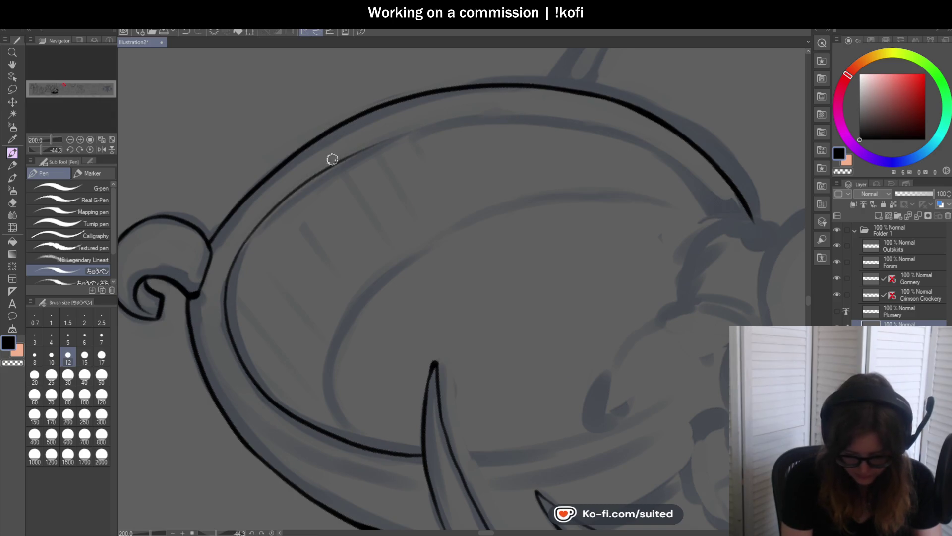
key(ctrl+z)
mouse_move(233, 259)
mouse_down()
mouse_move(421, 129)
mouse_move(546, 127)
mouse_up()
Level and mirror the view, then erase the overlapping part of the inner curve
click(92, 149)
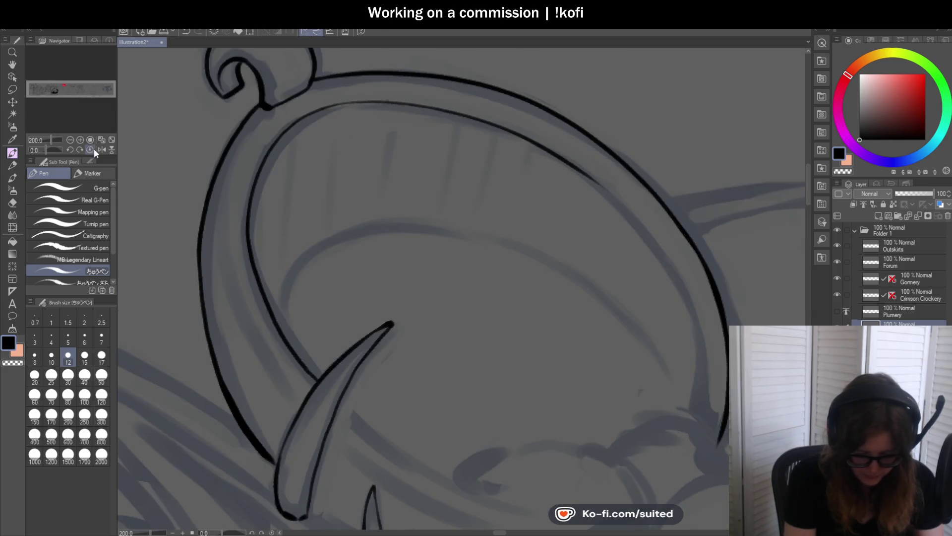
click(101, 150)
scroll(449, 179, down, 3)
scroll(427, 130, up, 3)
key(c)
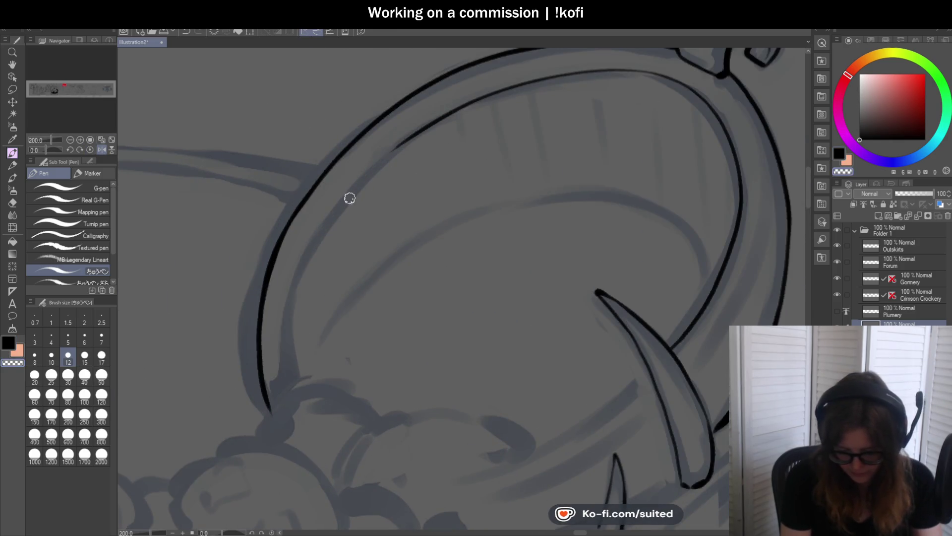
key(c)
mouse_move(469, 107)
mouse_down()
mouse_move(395, 149)
mouse_move(290, 362)
mouse_up()
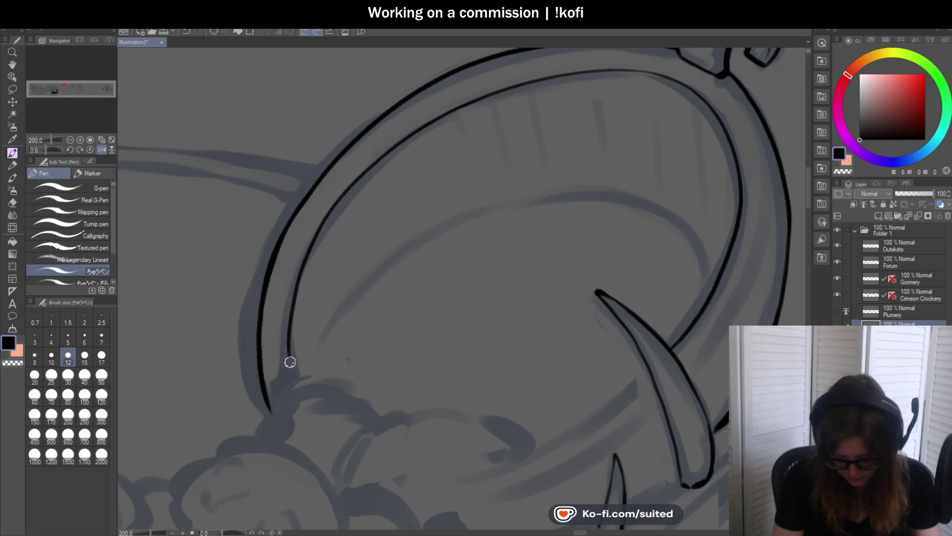
scroll(428, 147, down, 3)
scroll(427, 257, up, 2)
key(c)
mouse_move(392, 155)
mouse_down()
mouse_move(356, 260)
mouse_move(427, 105)
mouse_up()
Redraw the inner line up the curve and erase its untidy end
scroll(355, 272, up, 1)
drag(468, 81, 404, 144)
key(c)
drag(347, 203, 442, 98)
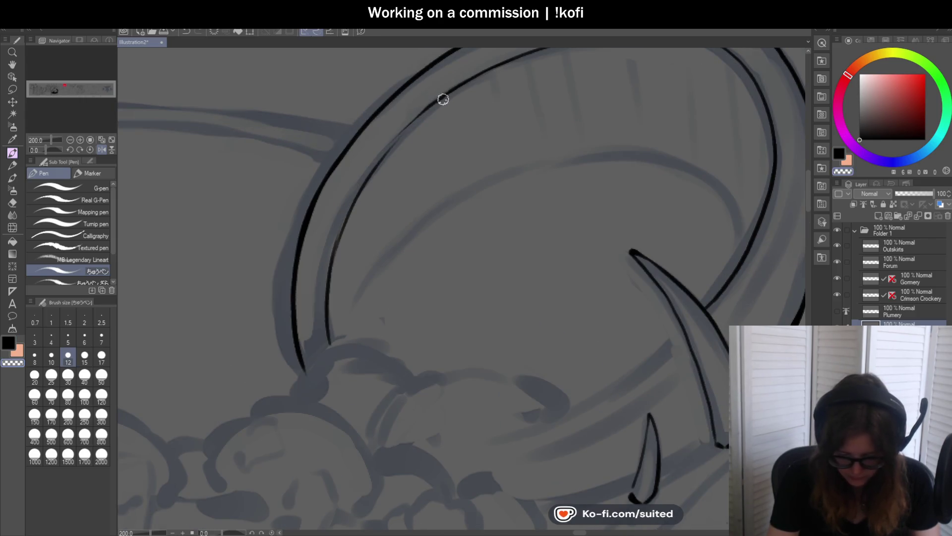
key(c)
drag(364, 187, 498, 63)
Ink the ring's upper inner curve and extend it to the right
scroll(319, 182, down, 3)
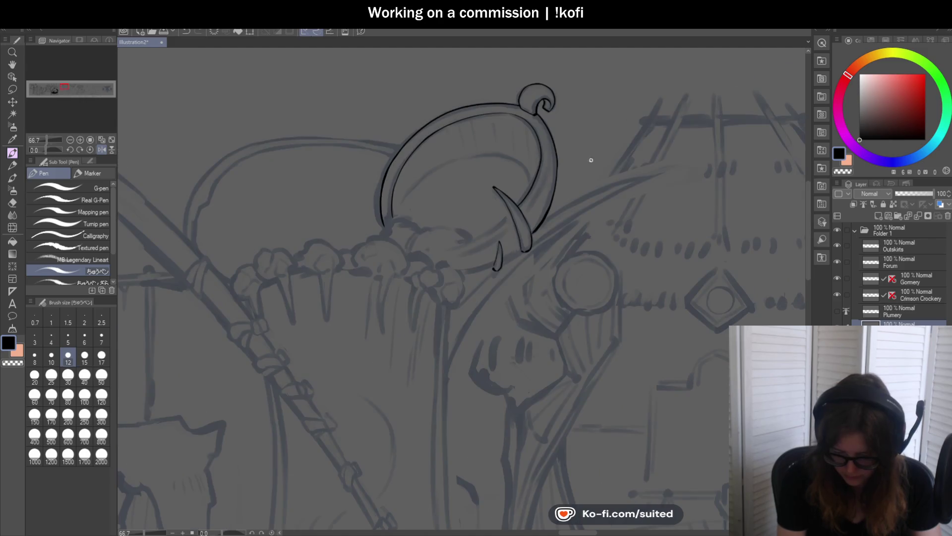
scroll(436, 124, up, 3)
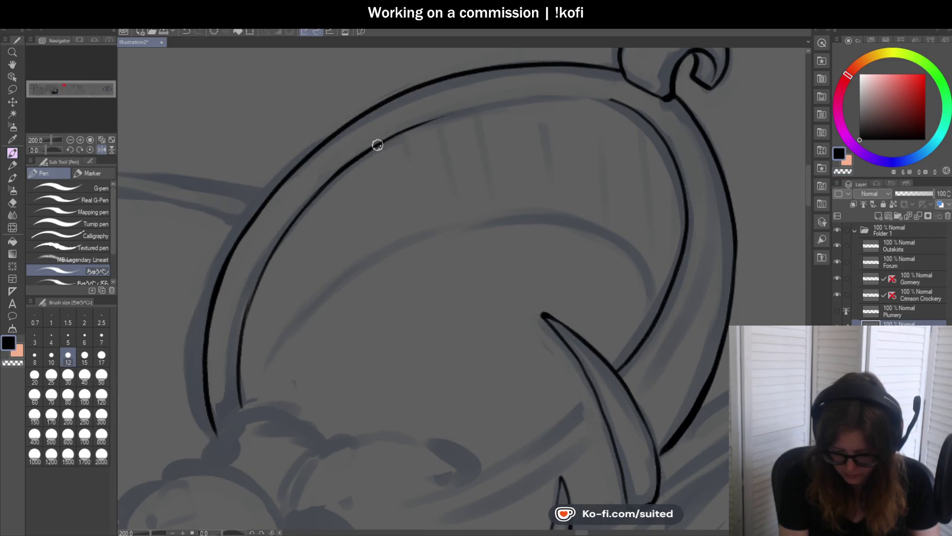
drag(377, 144, 639, 107)
scroll(625, 106, down, 3)
scroll(532, 153, up, 3)
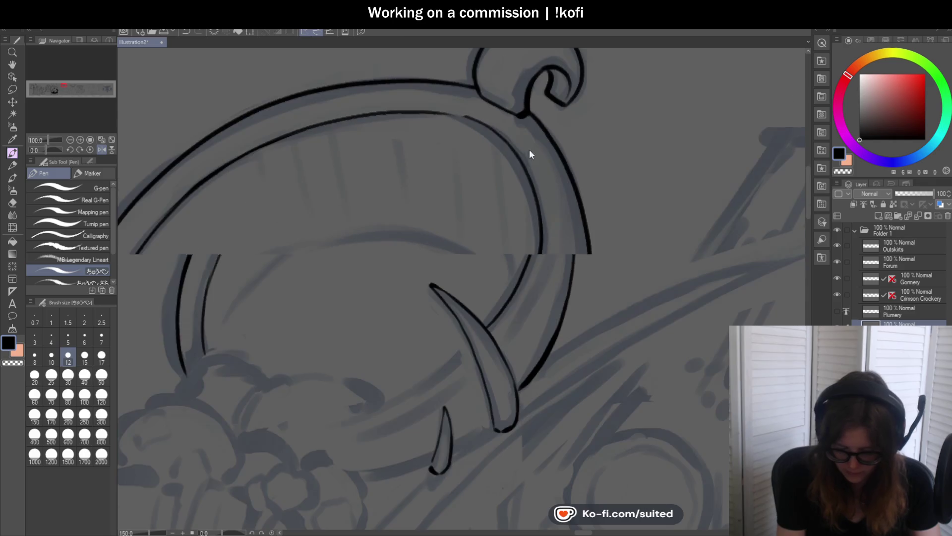
drag(444, 112, 488, 130)
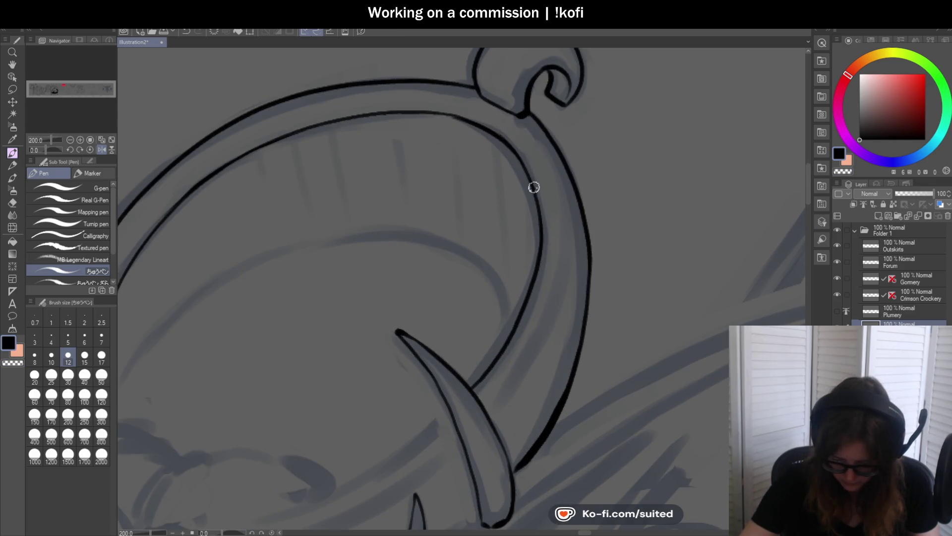
scroll(534, 187, down, 3)
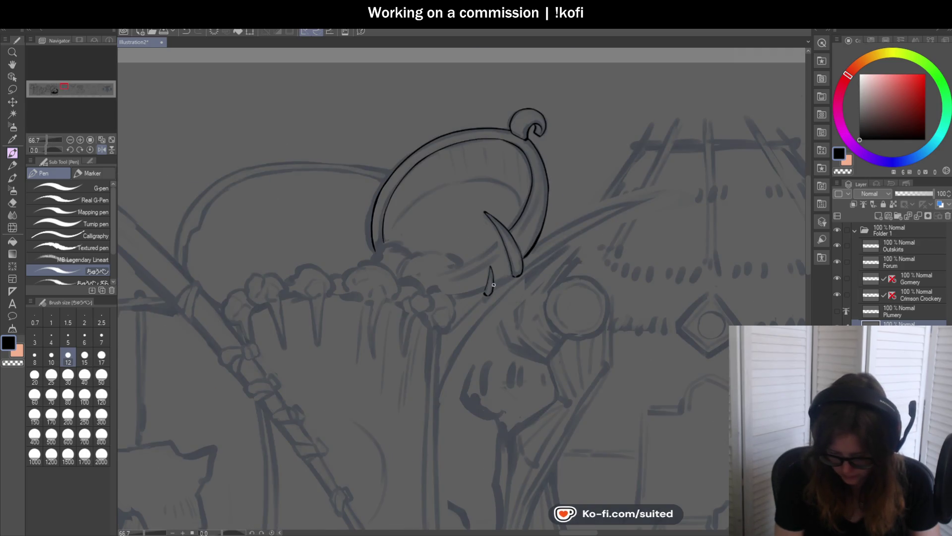
Ink the ring's lower left end, knobbed base joint and lower edge toward the spike
scroll(493, 284, up, 3)
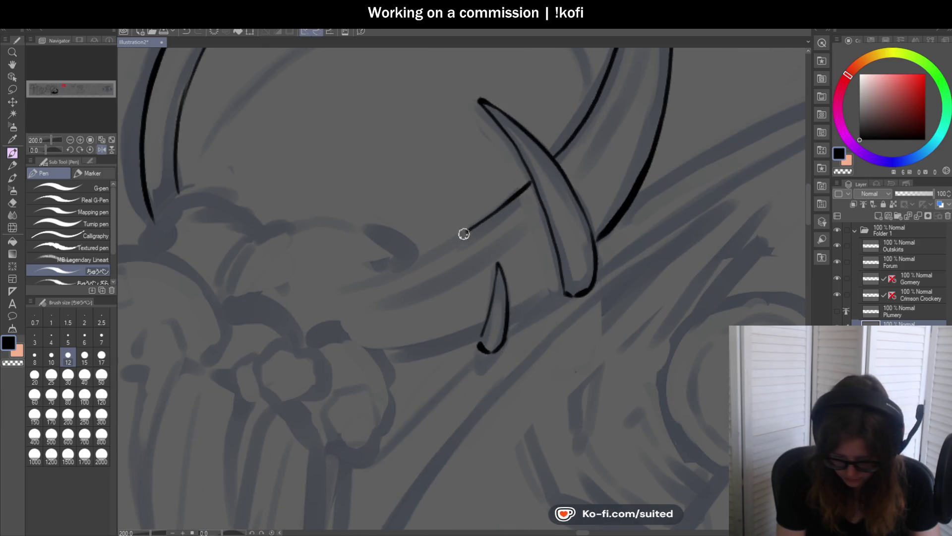
scroll(436, 249, down, 3)
scroll(354, 229, up, 3)
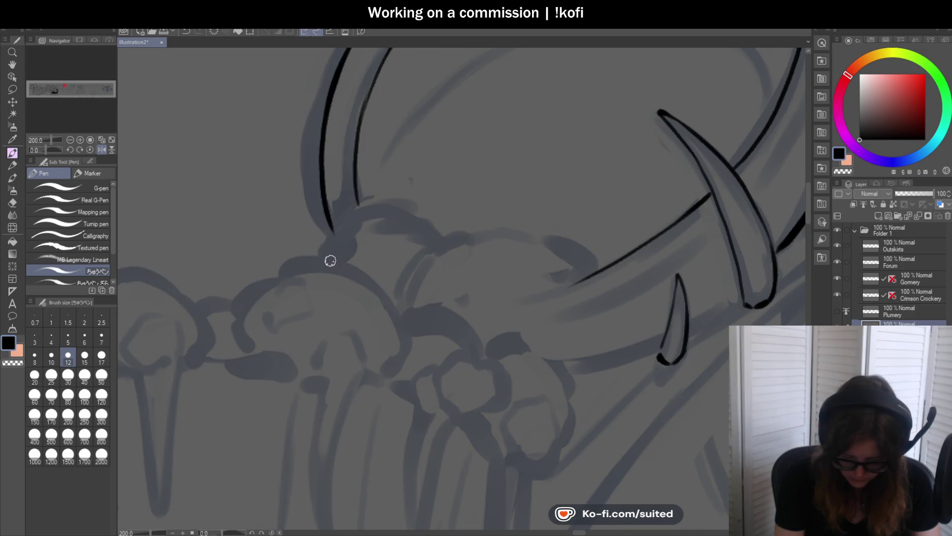
mouse_move(390, 206)
mouse_down()
mouse_move(446, 243)
mouse_move(395, 301)
mouse_up()
drag(436, 242, 405, 306)
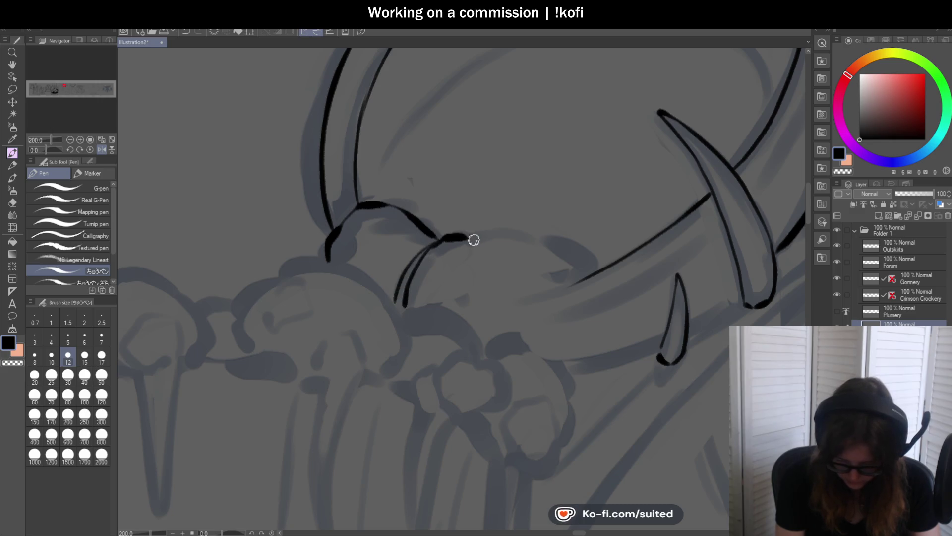
mouse_move(496, 238)
mouse_down()
mouse_move(567, 245)
mouse_move(591, 268)
mouse_up()
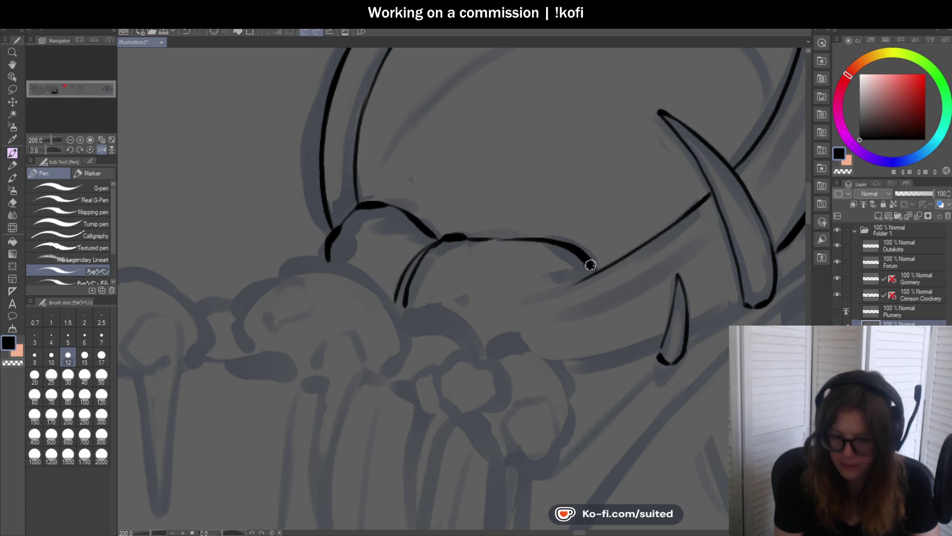
scroll(473, 253, down, 4)
scroll(525, 258, up, 2)
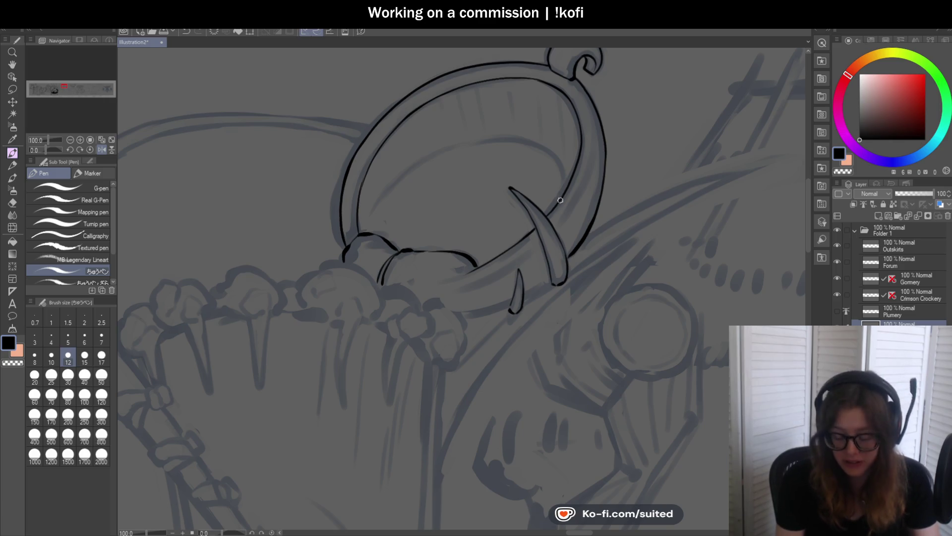
scroll(521, 264, down, 1)
scroll(512, 232, up, 3)
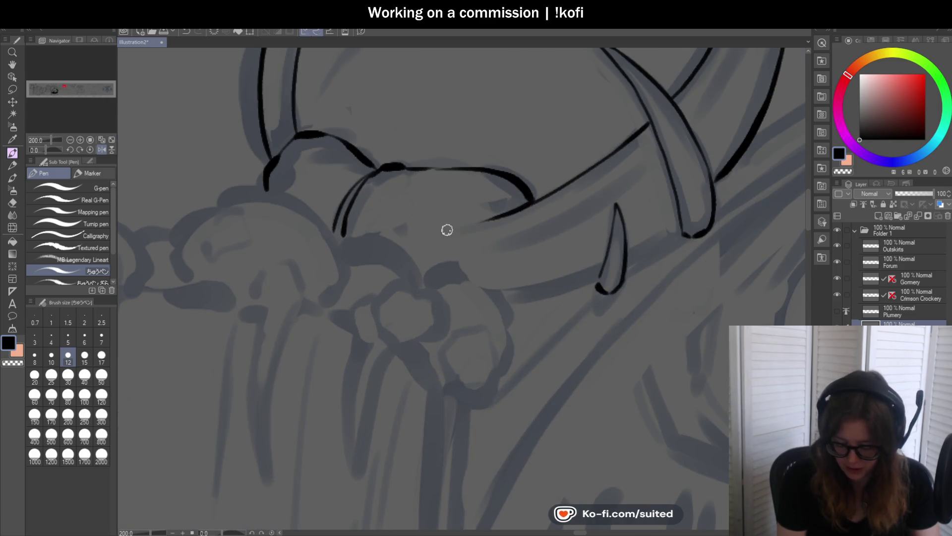
drag(46, 151, 38, 155)
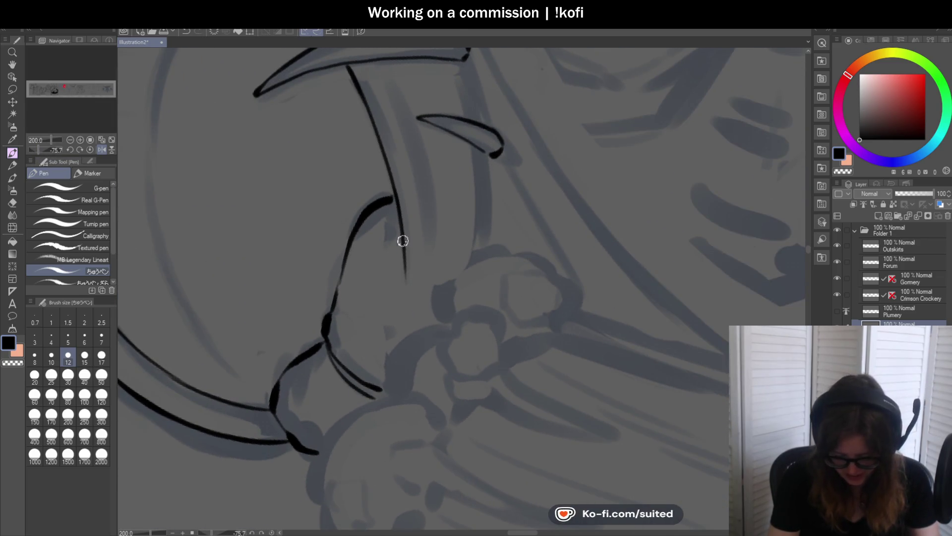
click(91, 150)
scroll(504, 262, down, 3)
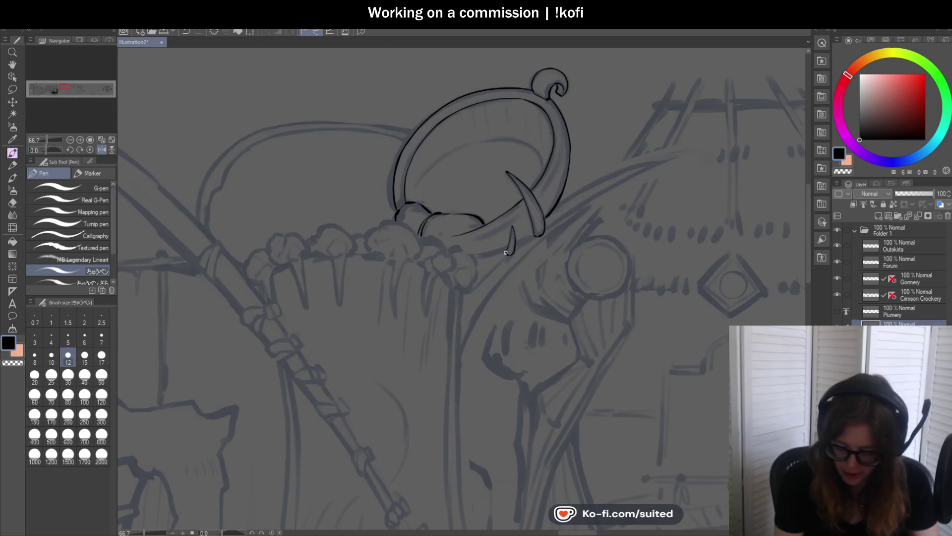
Ink a thin tapered curve and a long thin arc across the inside of the ring
scroll(399, 203, up, 3)
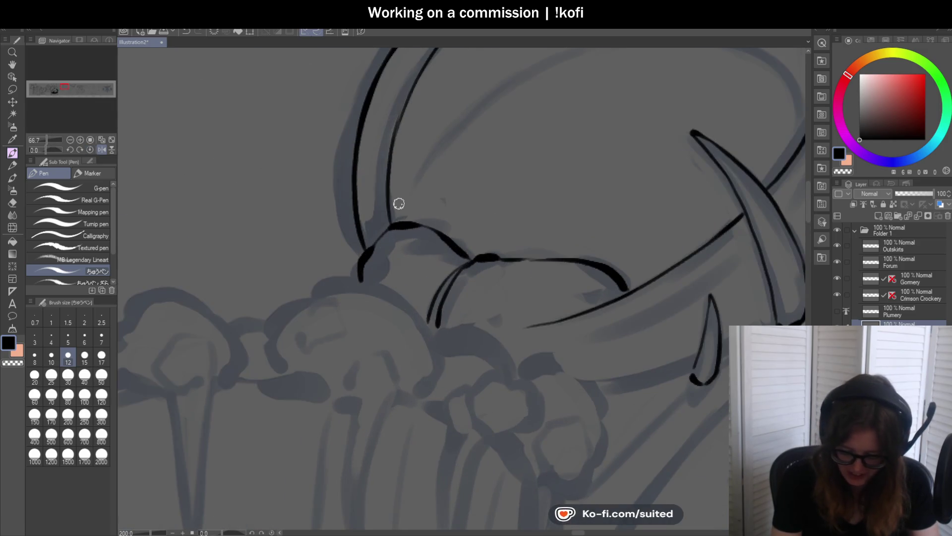
drag(395, 211, 439, 143)
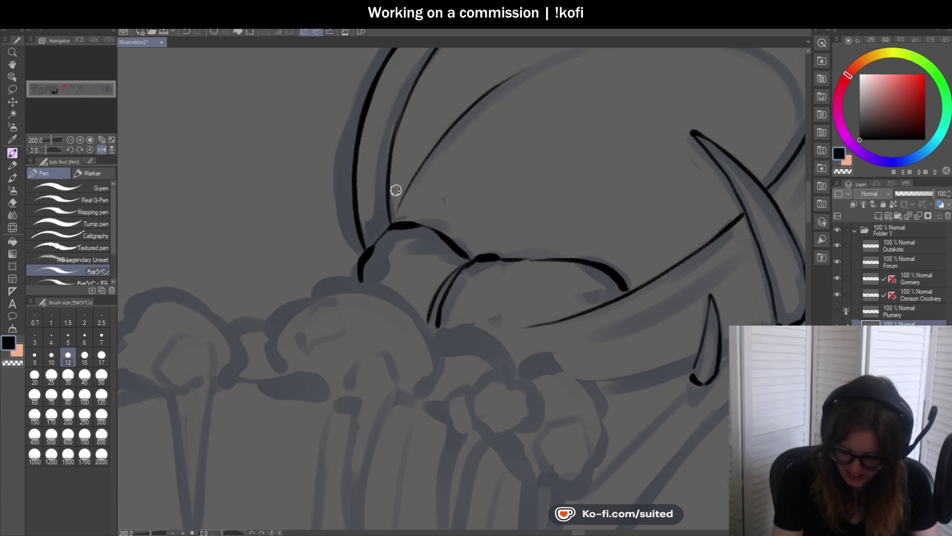
scroll(394, 187, up, 2)
scroll(546, 95, right, 2)
drag(402, 174, 669, 100)
key(ctrl+z)
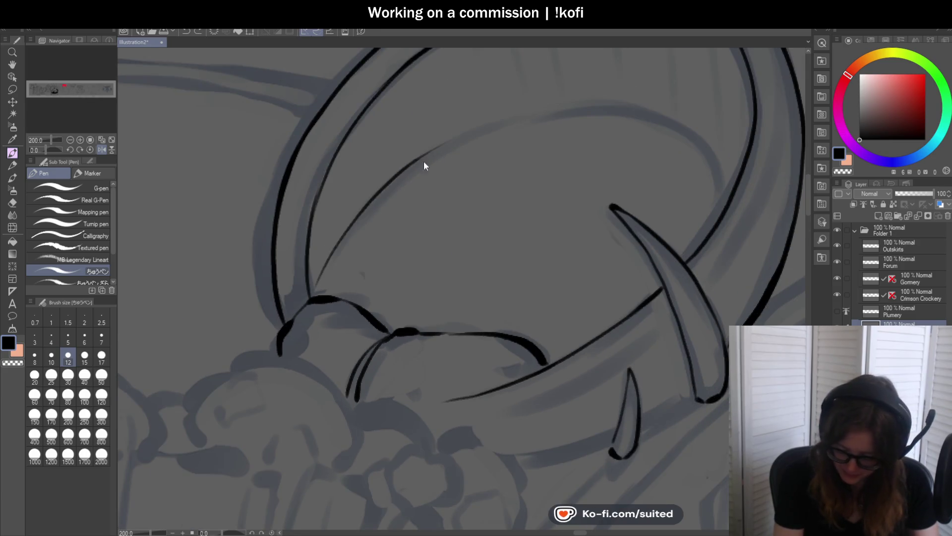
drag(434, 146, 679, 124)
Discard two top-arc attempts and extend the ring's inner line down-left with a thicker stroke
scroll(355, 193, right, 2)
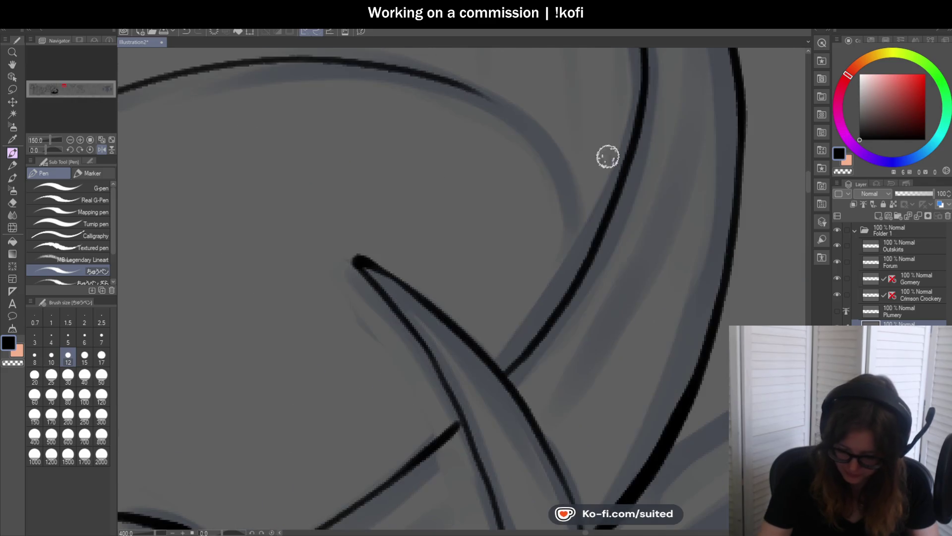
scroll(606, 155, up, 2)
mouse_move(499, 105)
mouse_down()
mouse_move(574, 180)
mouse_move(588, 243)
mouse_move(542, 140)
mouse_move(585, 245)
mouse_up()
key(ctrl+z)
key(ctrl+z)
mouse_move(503, 104)
mouse_down()
mouse_move(572, 223)
mouse_move(572, 282)
mouse_up()
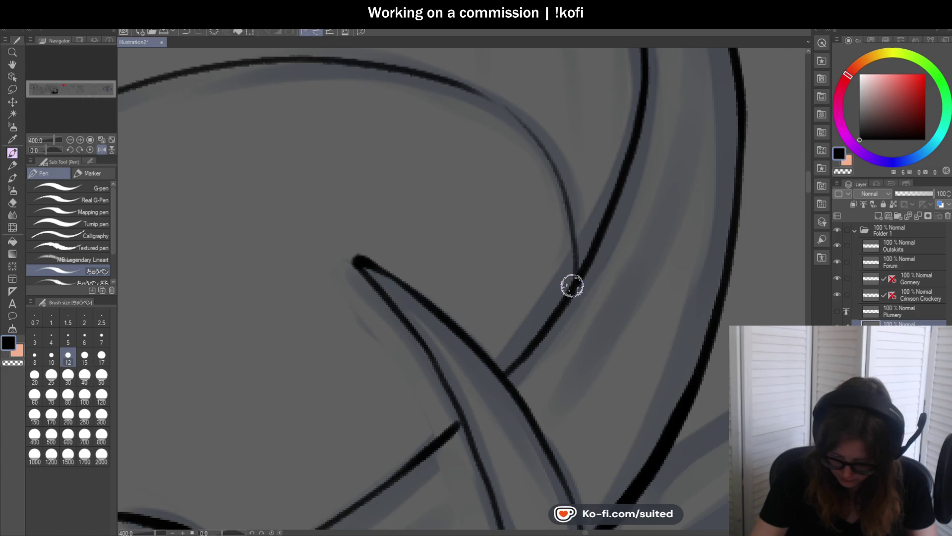
key(ctrl+z)
scroll(515, 143, down, 5)
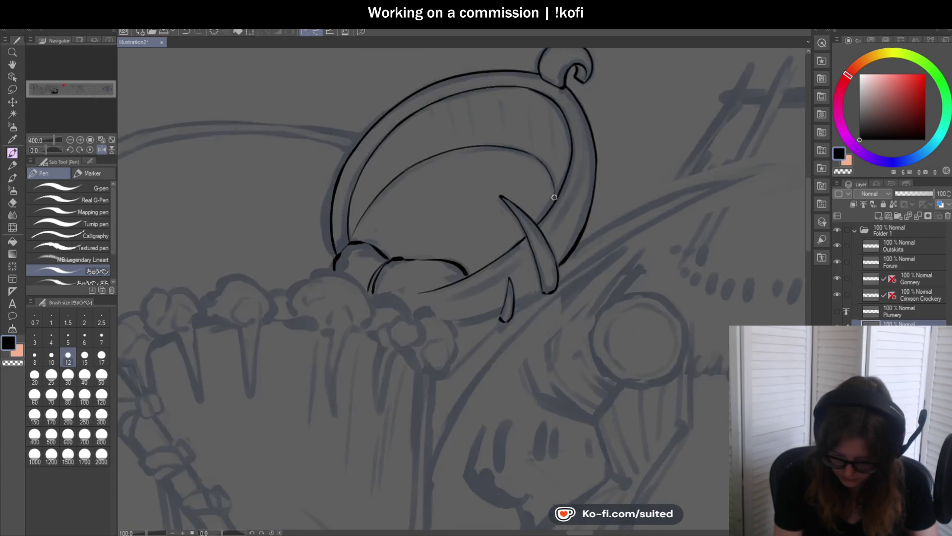
scroll(443, 195, up, 5)
drag(424, 204, 350, 340)
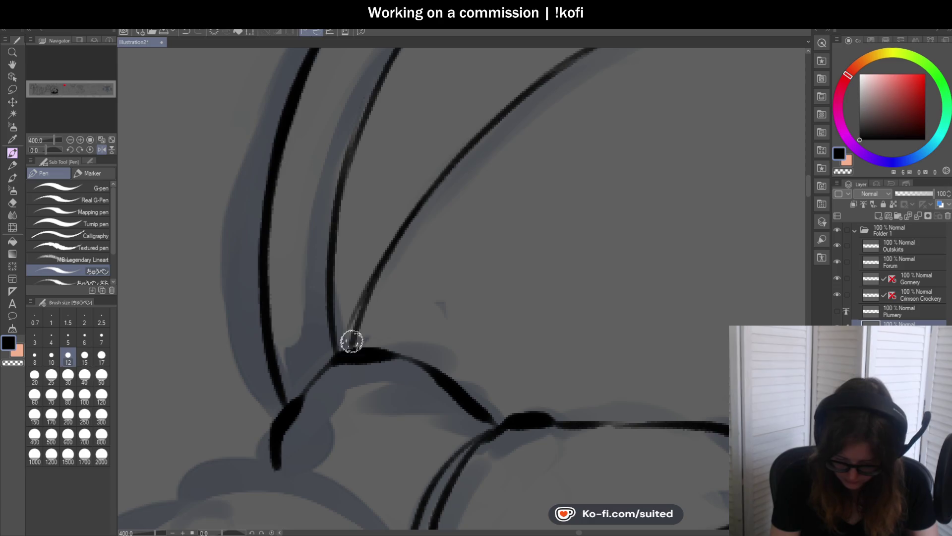
drag(385, 248, 344, 349)
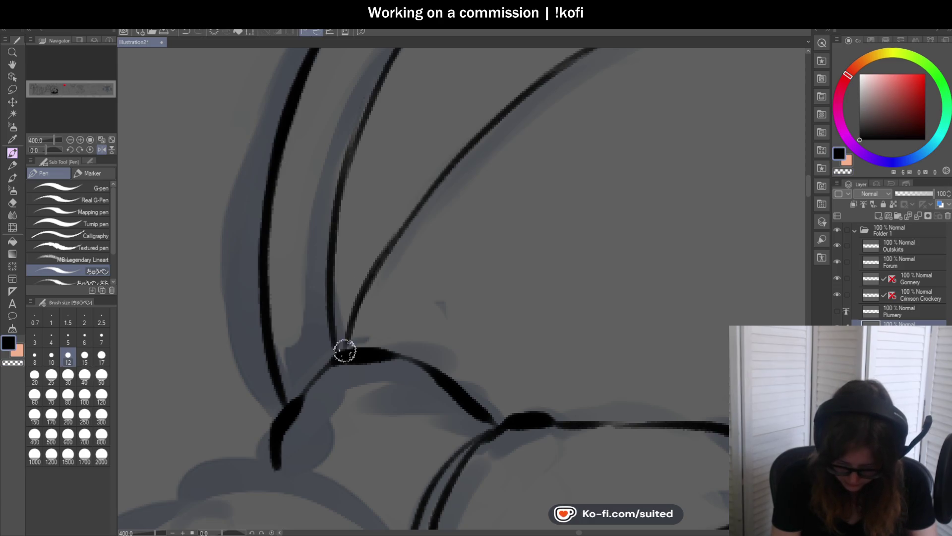
scroll(402, 229, down, 6)
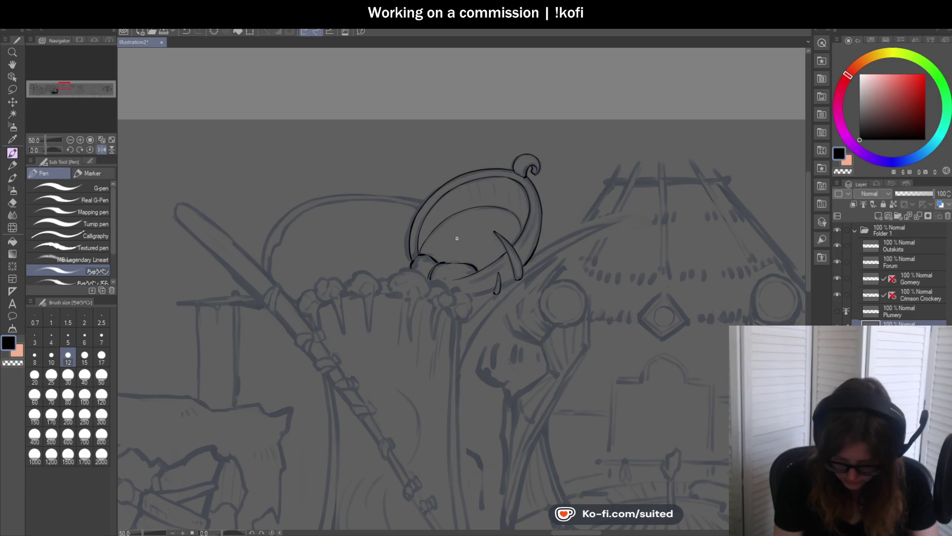
Check the mirrored view and add thin lines along the ring's inner edge
click(101, 149)
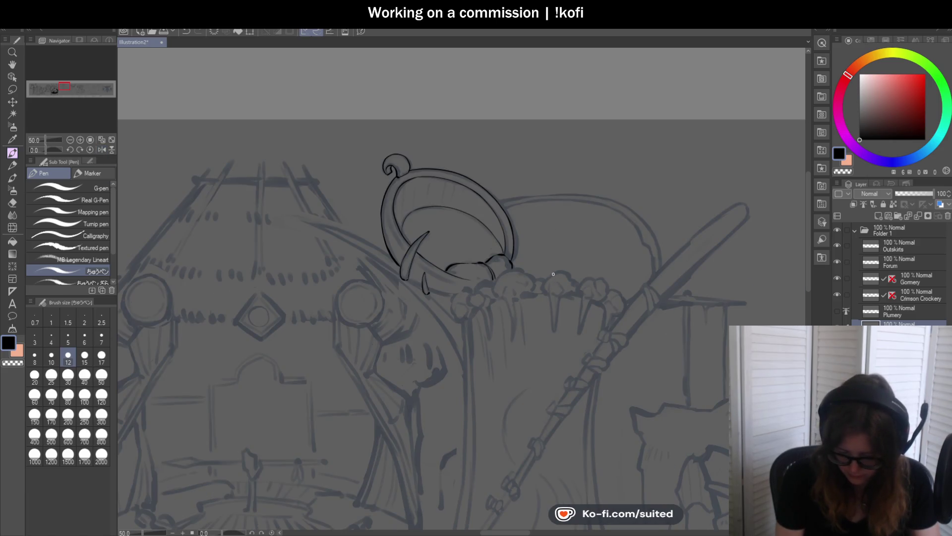
scroll(392, 214, up, 4)
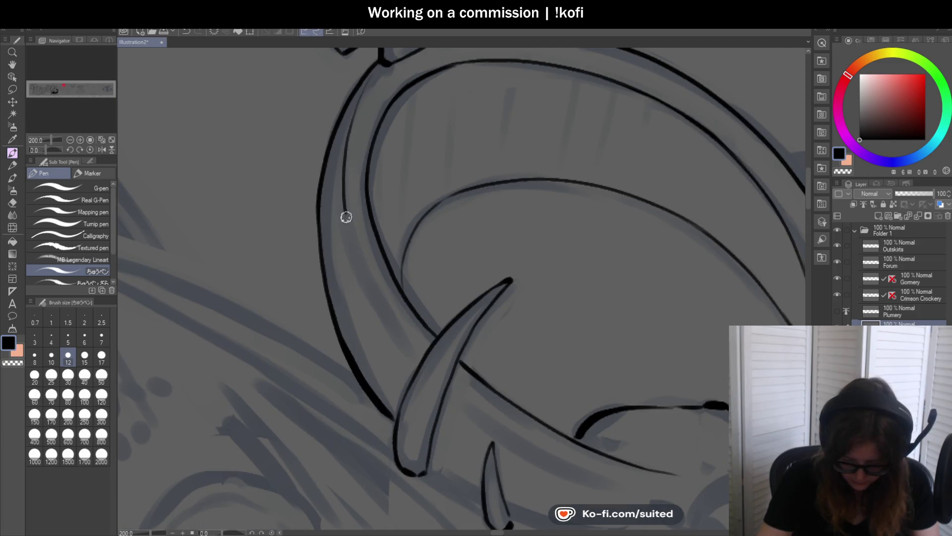
scroll(390, 291, up, 2)
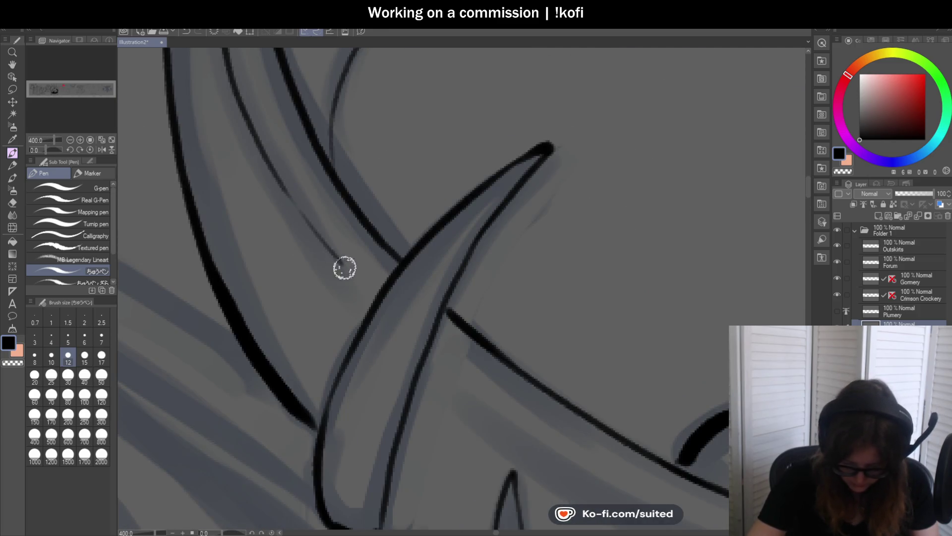
scroll(266, 155, down, 3)
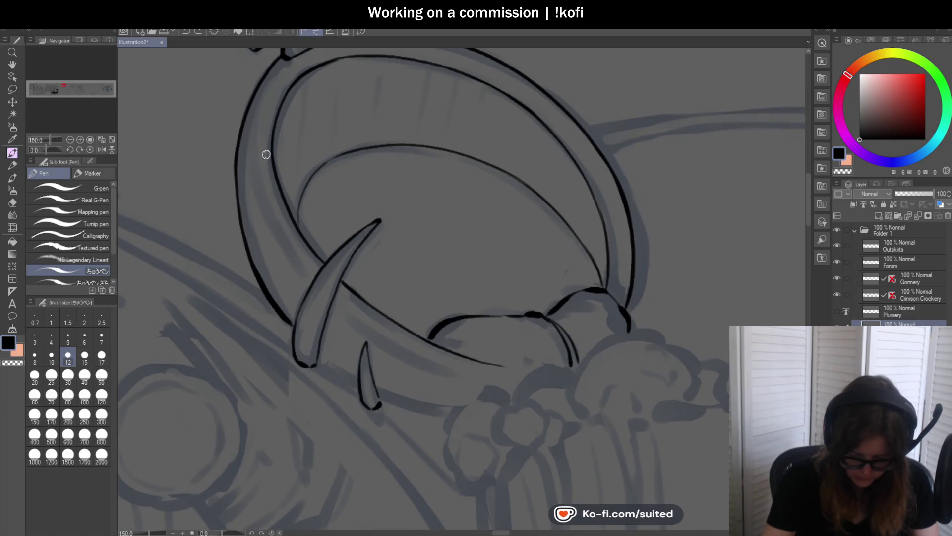
mouse_move(275, 68)
mouse_down()
mouse_move(257, 143)
mouse_move(313, 276)
mouse_up()
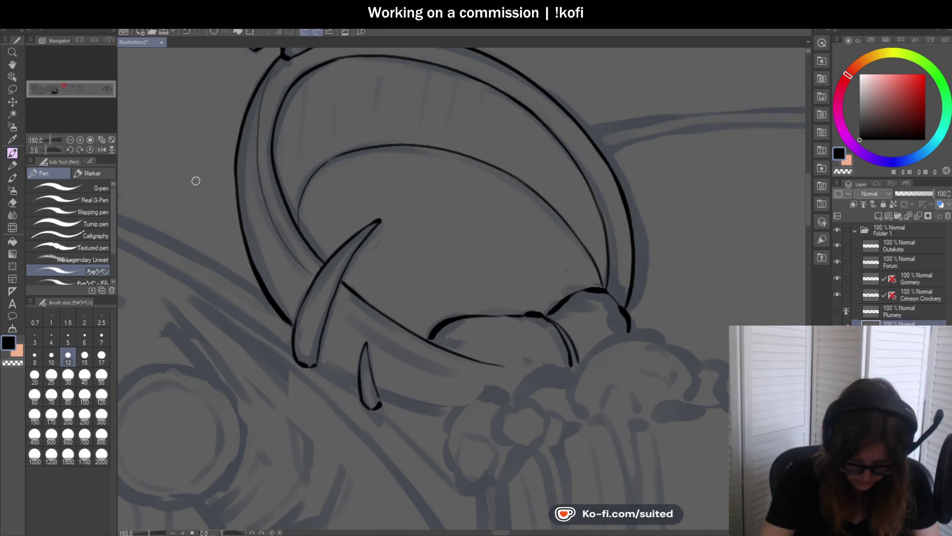
drag(48, 152, 108, 145)
scroll(442, 187, up, 2)
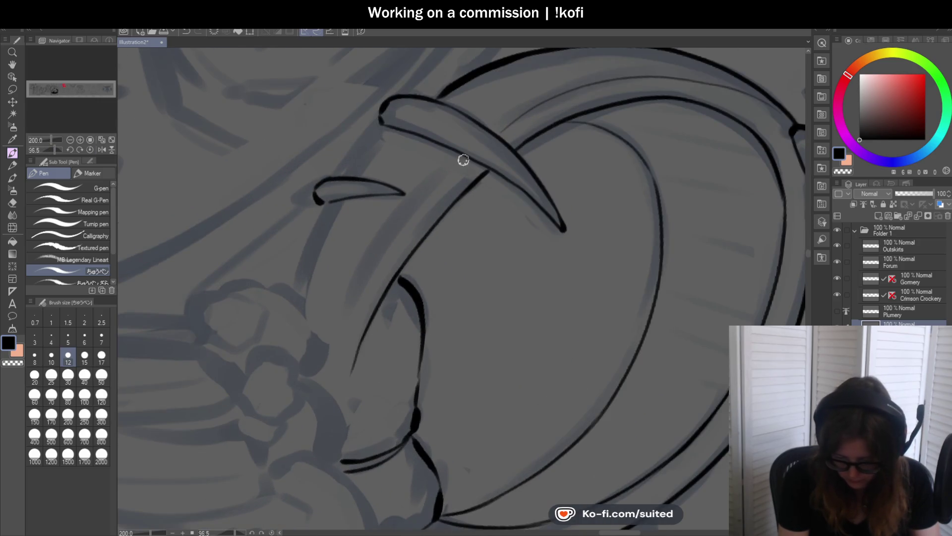
drag(469, 155, 340, 312)
key(ctrl+alt+0)
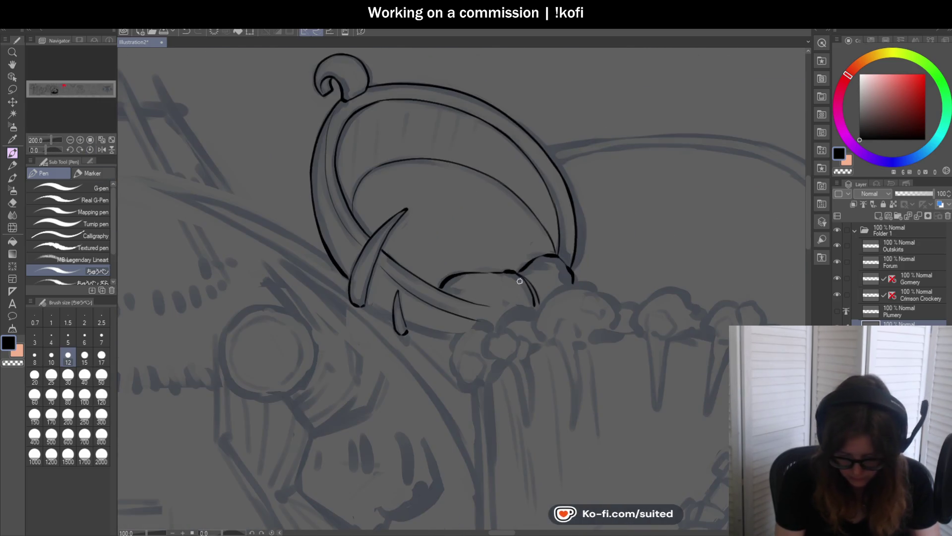
Ink a thin line inside the ring's left edge and erase its stray end
scroll(341, 117, up, 1)
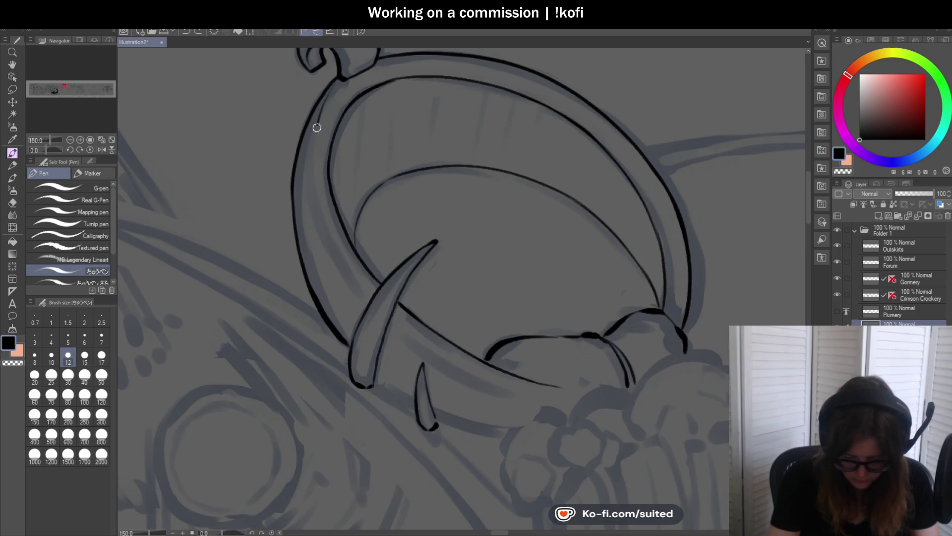
drag(317, 128, 359, 290)
scroll(402, 343, up, 1)
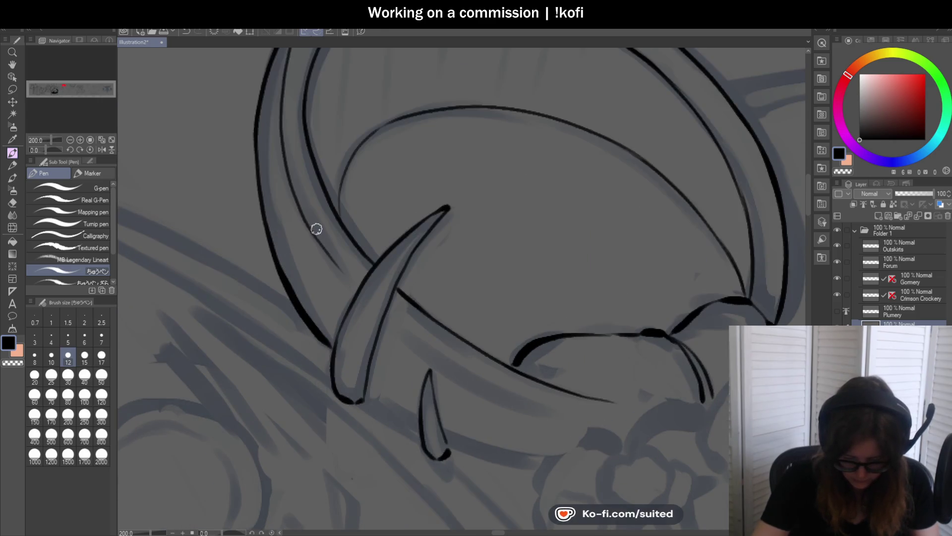
drag(352, 286, 309, 227)
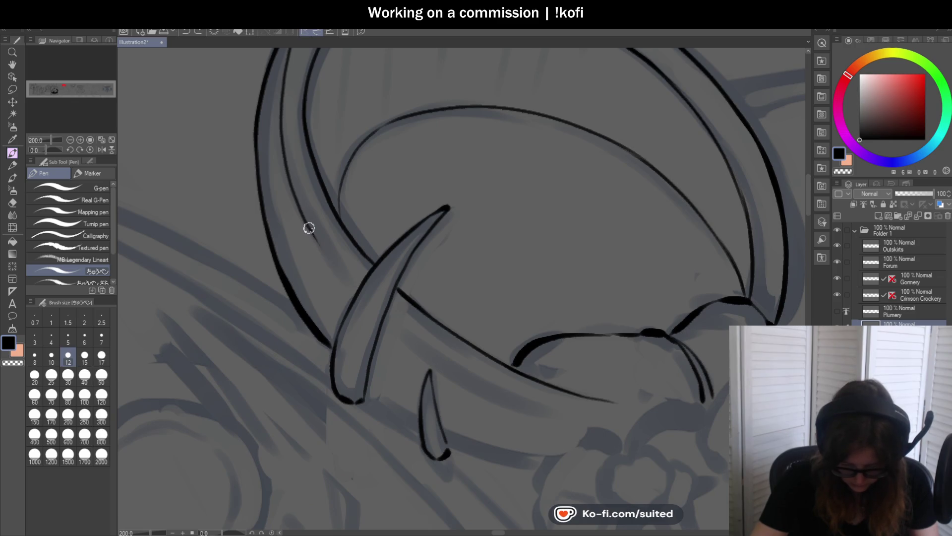
With the canvas rotated, draw a thin line down the arch band
click(70, 140)
drag(59, 147, 47, 149)
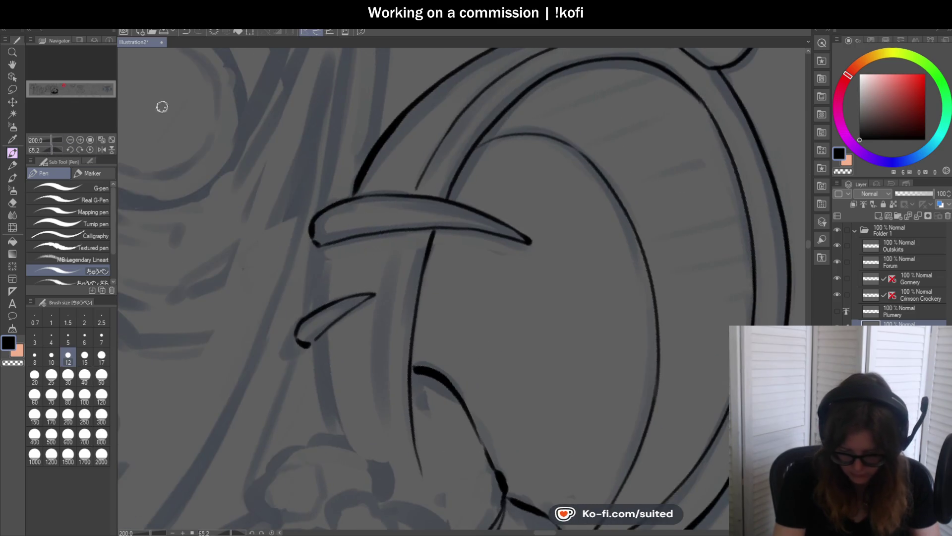
mouse_move(395, 181)
mouse_down()
mouse_move(372, 276)
mouse_move(374, 387)
mouse_up()
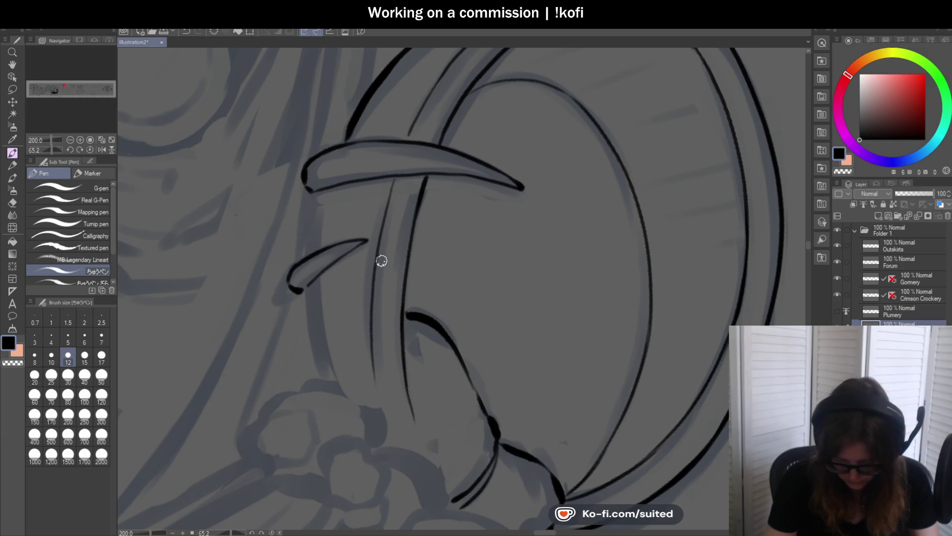
key(ctrl+z)
drag(396, 181, 375, 317)
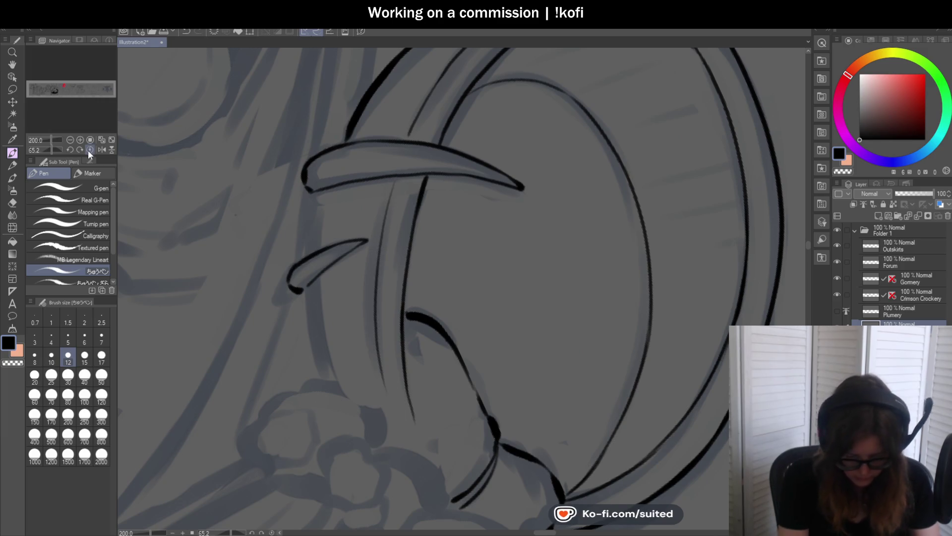
click(89, 150)
scroll(523, 287, down, 5)
scroll(535, 287, down, 1)
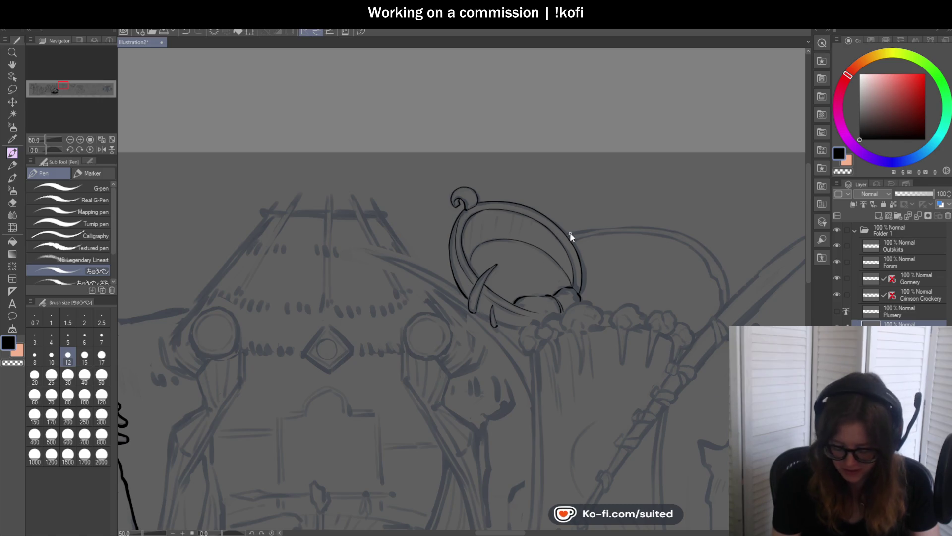
Re-stroke the bone ring's outer left outline from the top curl down past the fangs
scroll(570, 232, up, 1)
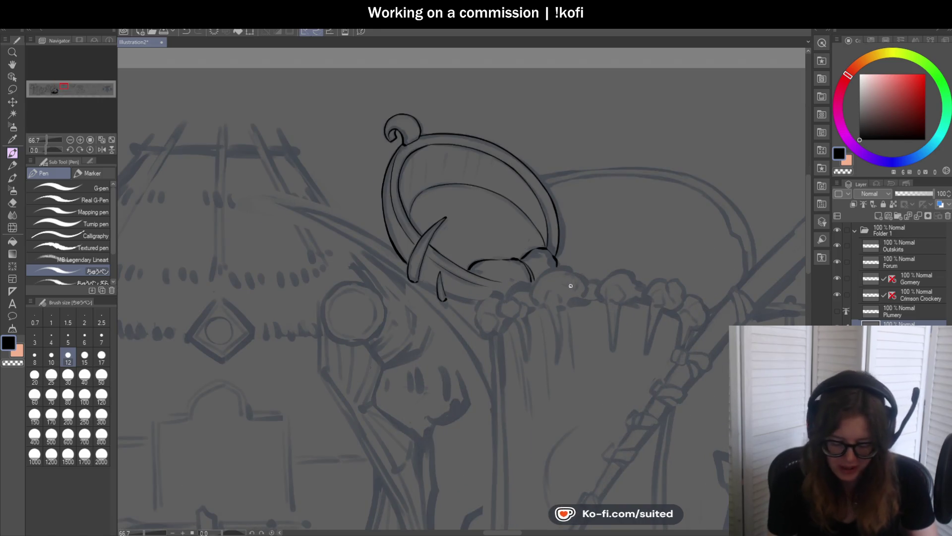
scroll(423, 114, up, 5)
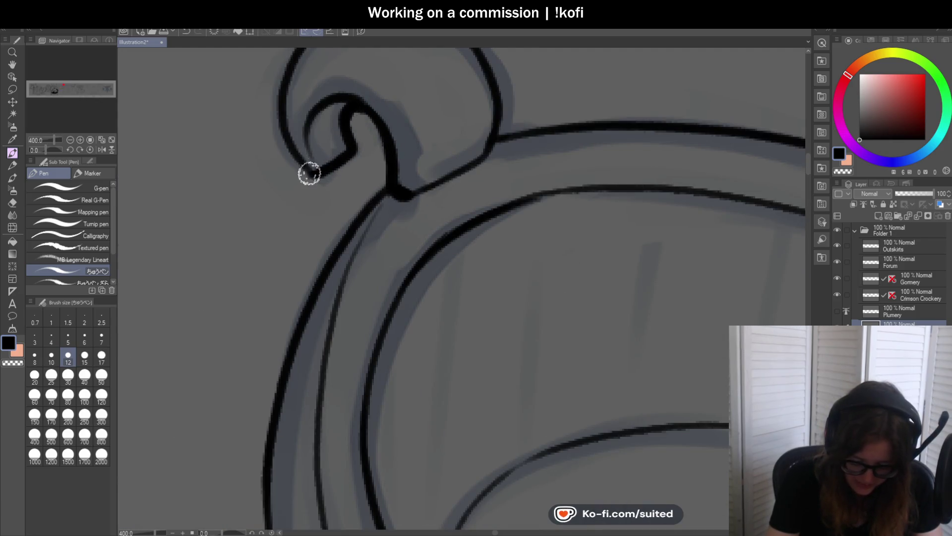
scroll(317, 198, down, 2)
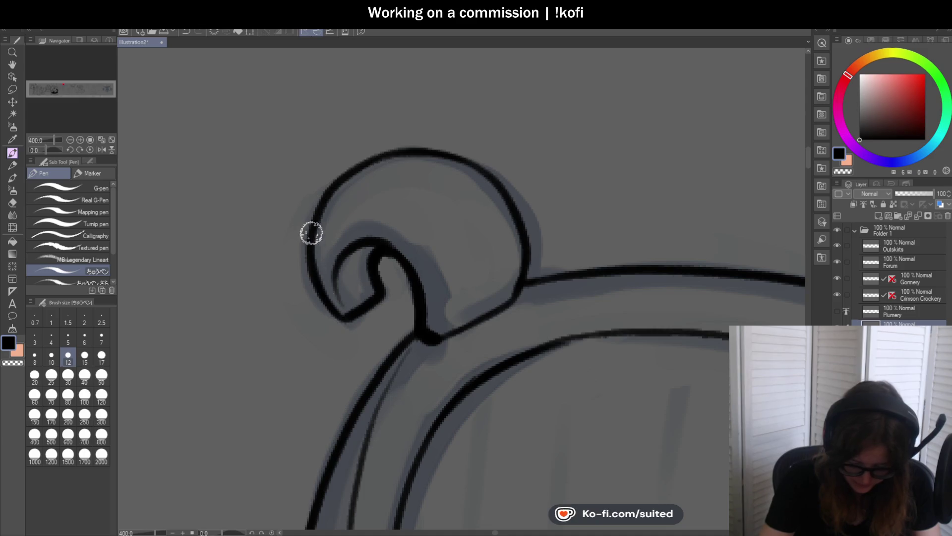
scroll(390, 176, down, 2)
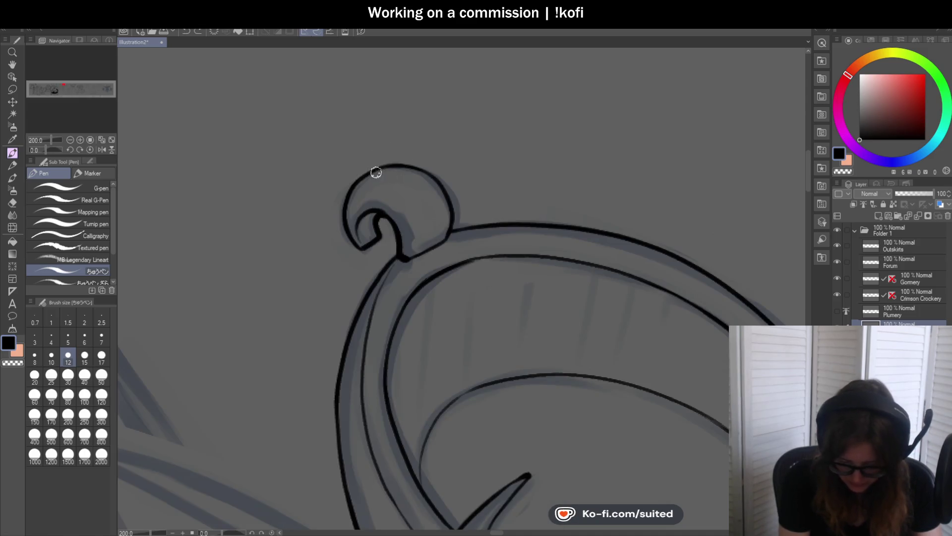
scroll(376, 172, up, 3)
scroll(497, 187, down, 4)
scroll(428, 161, up, 3)
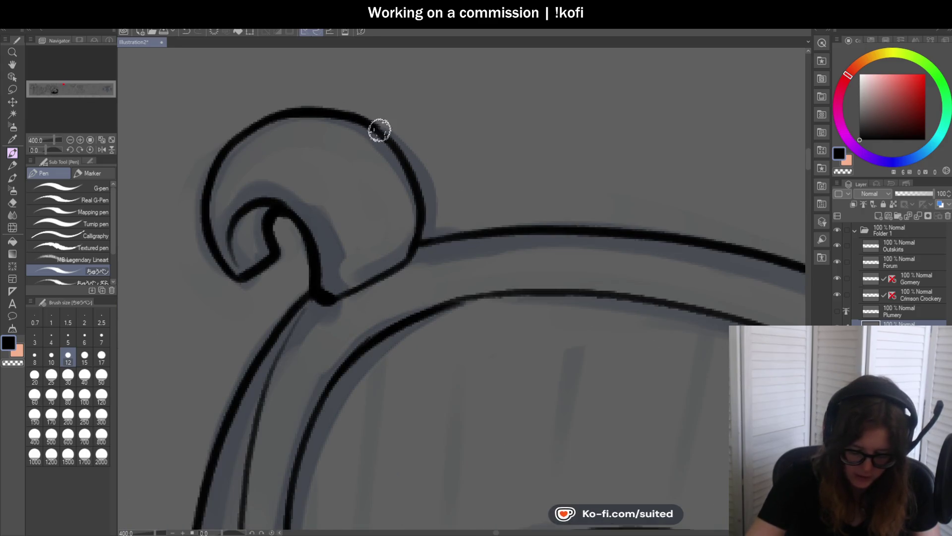
scroll(479, 155, down, 3)
scroll(401, 198, up, 1)
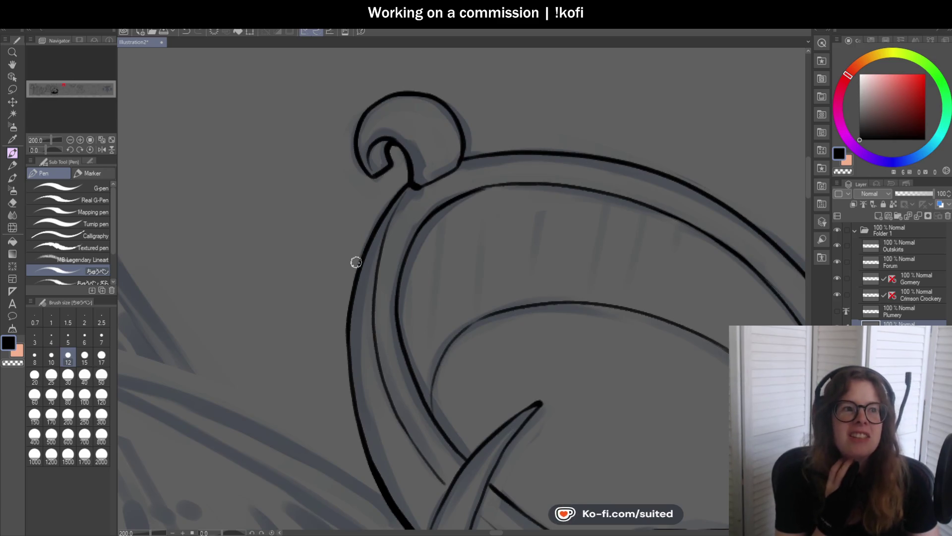
scroll(353, 259, down, 2)
scroll(405, 213, up, 2)
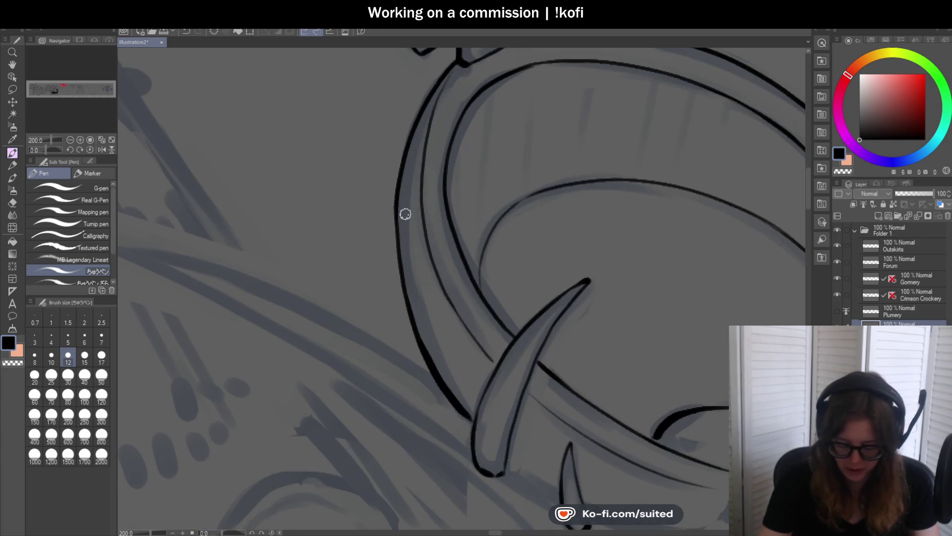
drag(400, 177, 410, 313)
scroll(429, 358, down, 2)
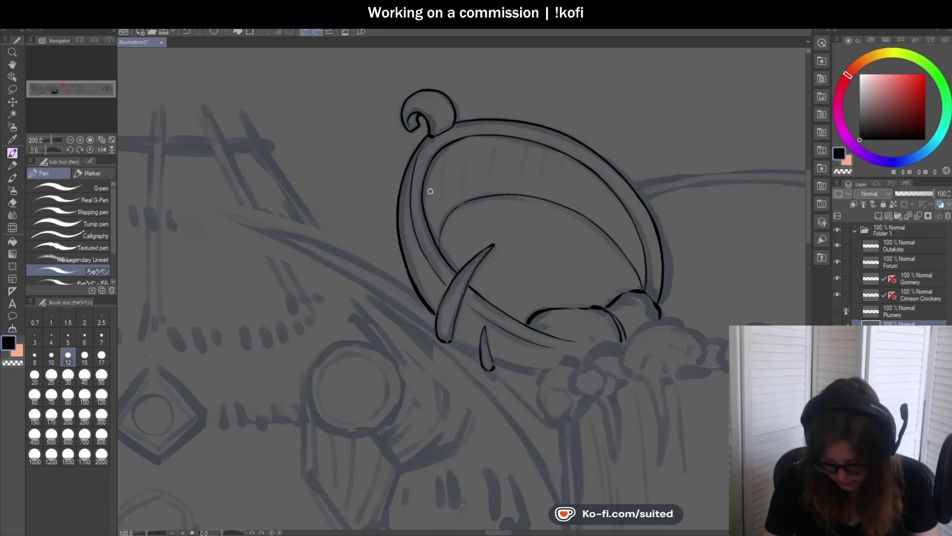
Thicken the left and right outlines of both the large and small spikes
scroll(432, 270, up, 2)
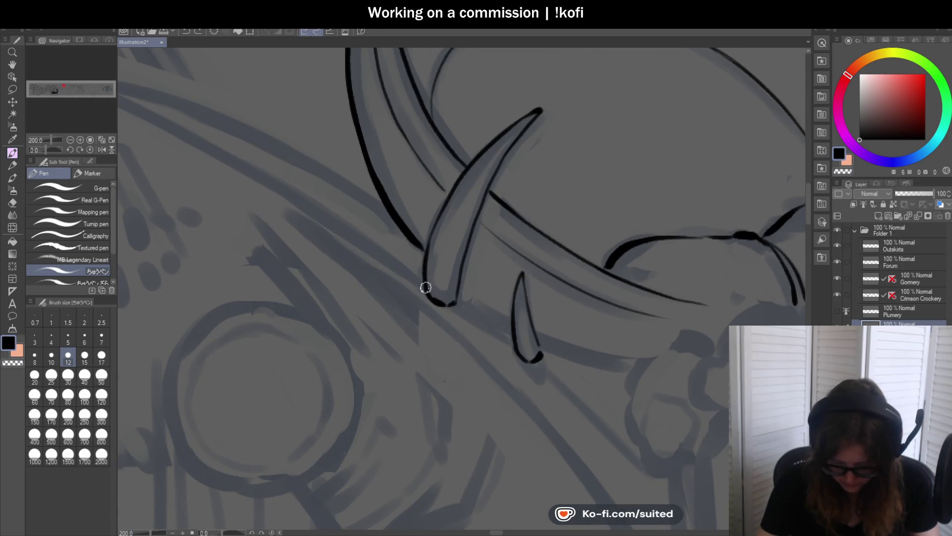
drag(426, 287, 474, 165)
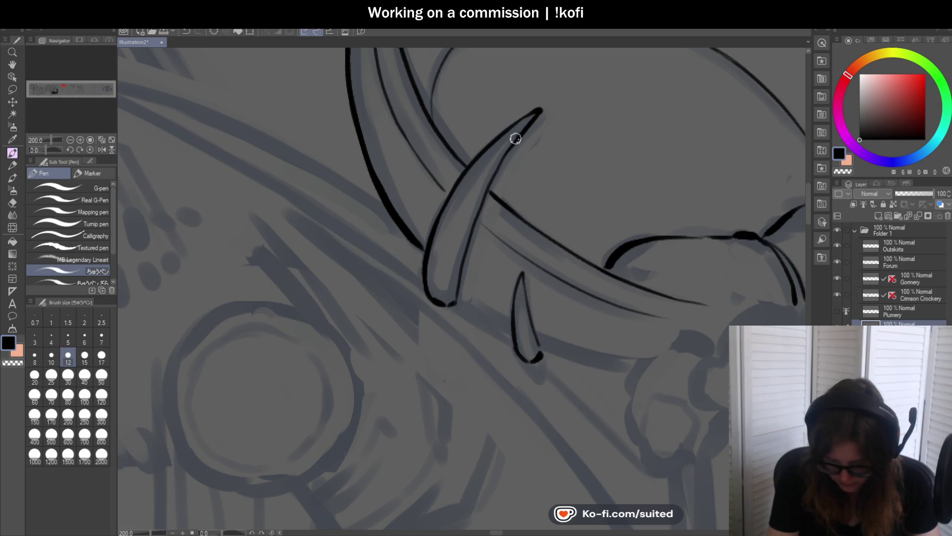
drag(515, 138, 486, 202)
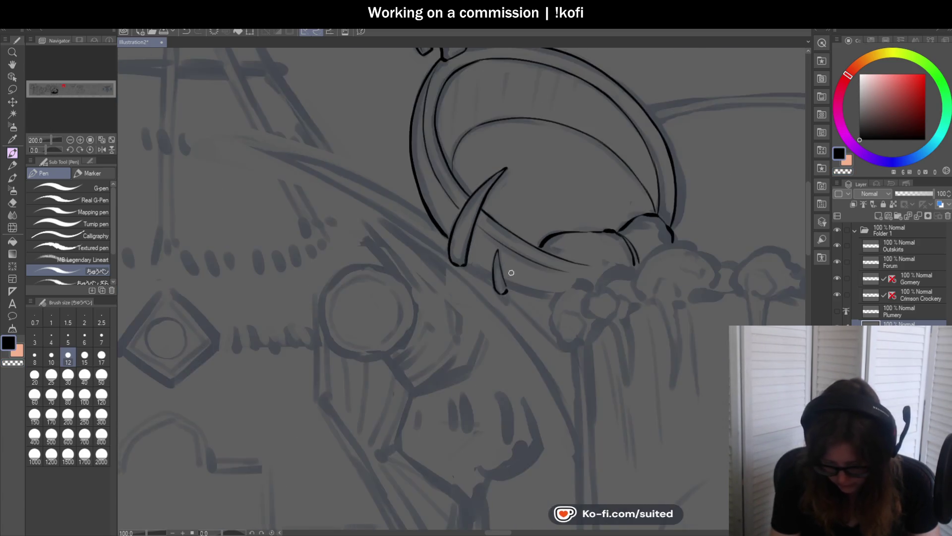
scroll(453, 304, up, 2)
drag(476, 300, 465, 250)
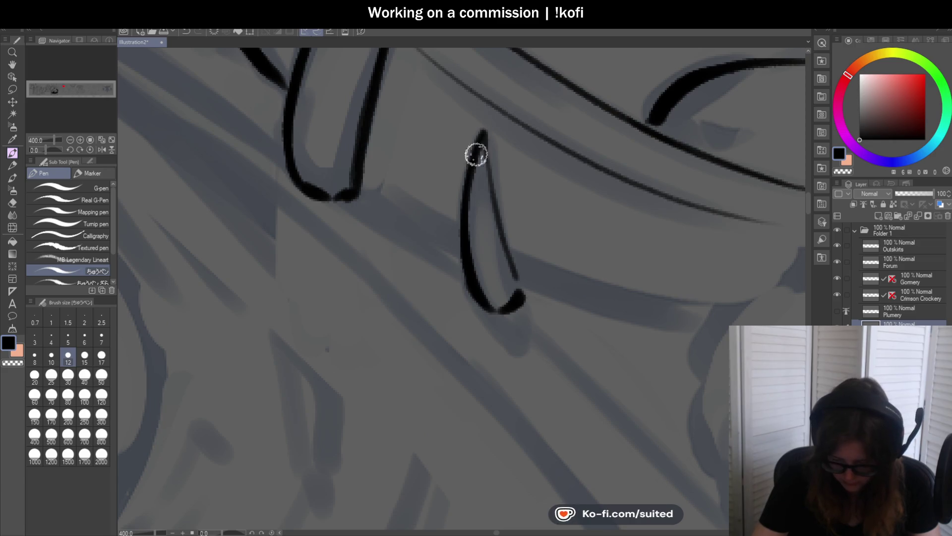
drag(491, 181, 516, 298)
scroll(496, 285, down, 4)
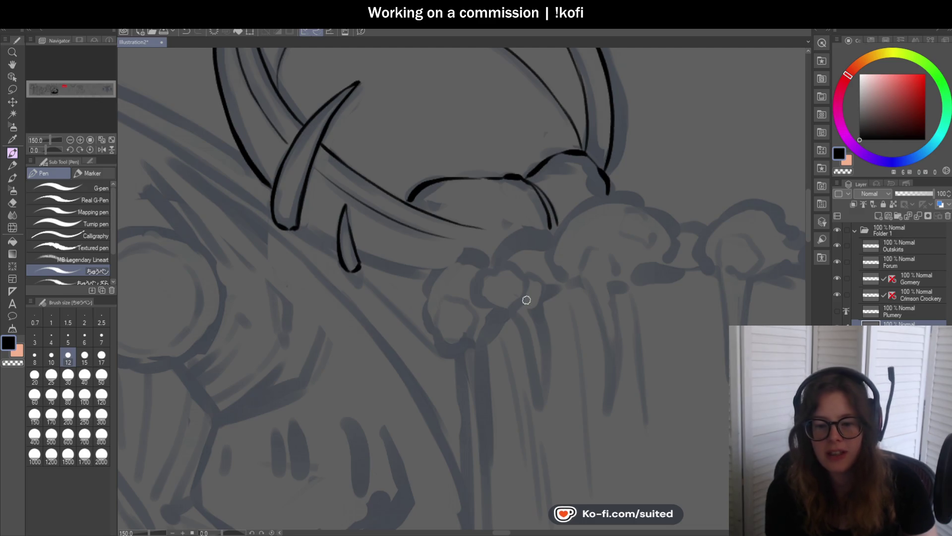
On a rotated canvas, redraw a longer ink line beneath the small spike
scroll(486, 190, down, 4)
scroll(484, 190, up, 6)
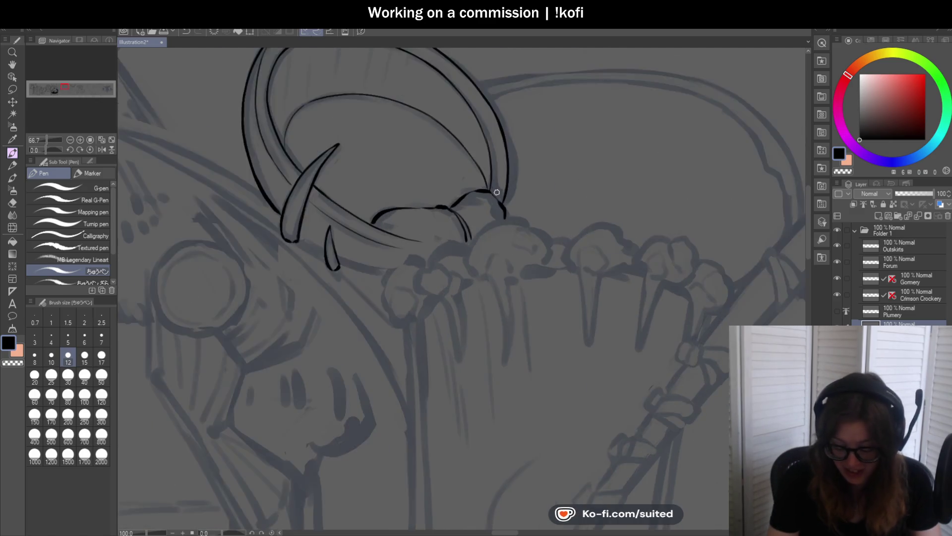
scroll(516, 206, down, 3)
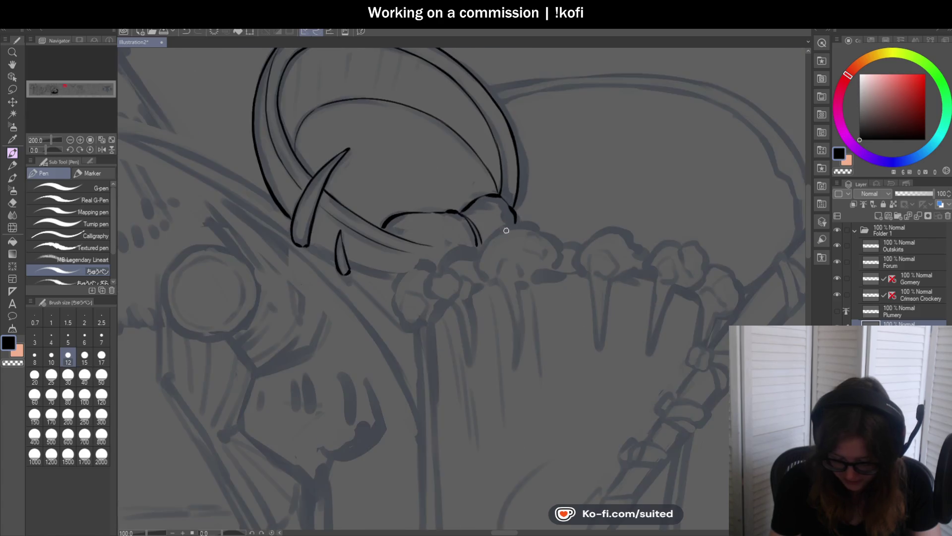
scroll(398, 203, up, 3)
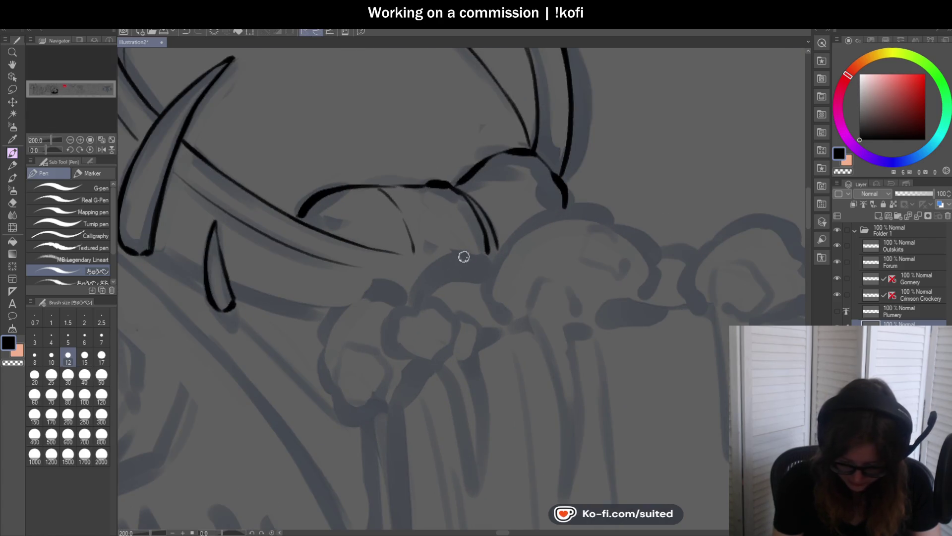
scroll(498, 269, down, 3)
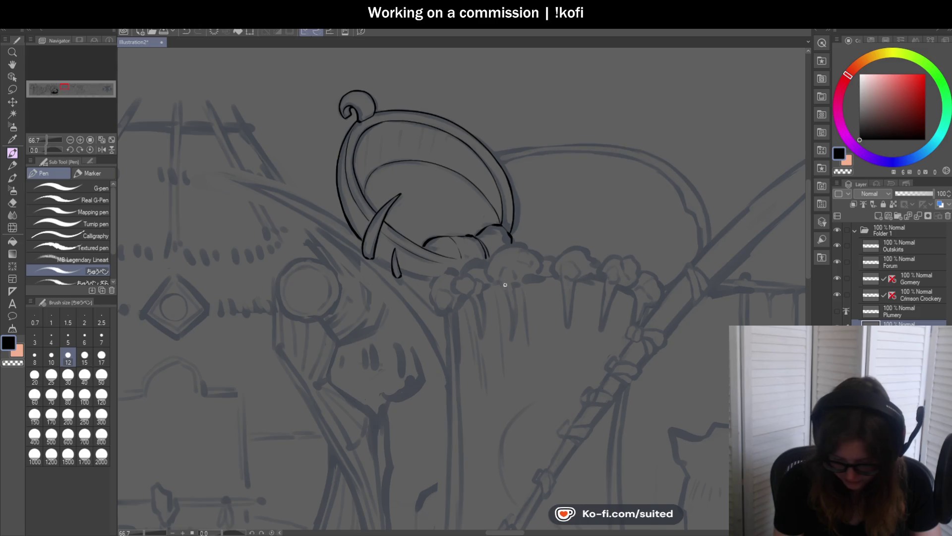
drag(47, 150, 52, 153)
scroll(444, 225, up, 2)
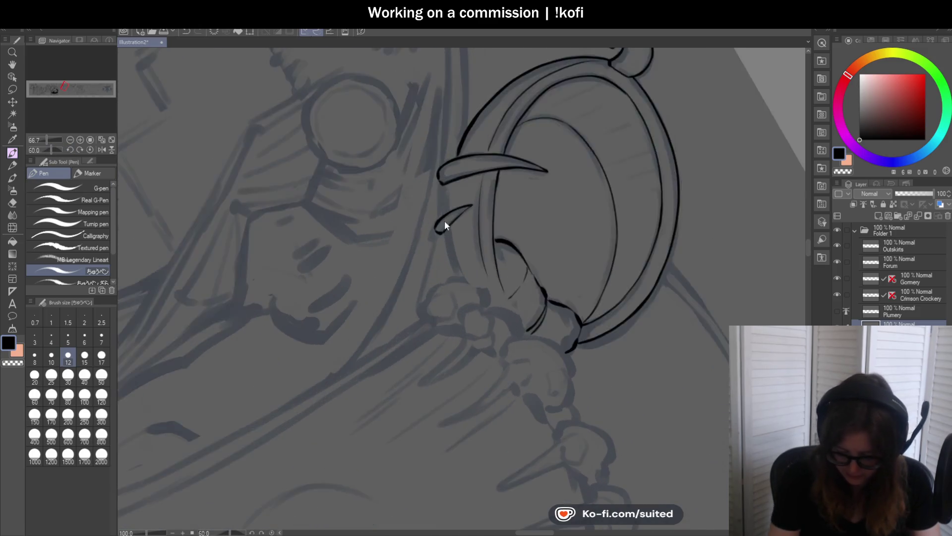
scroll(444, 225, up, 2)
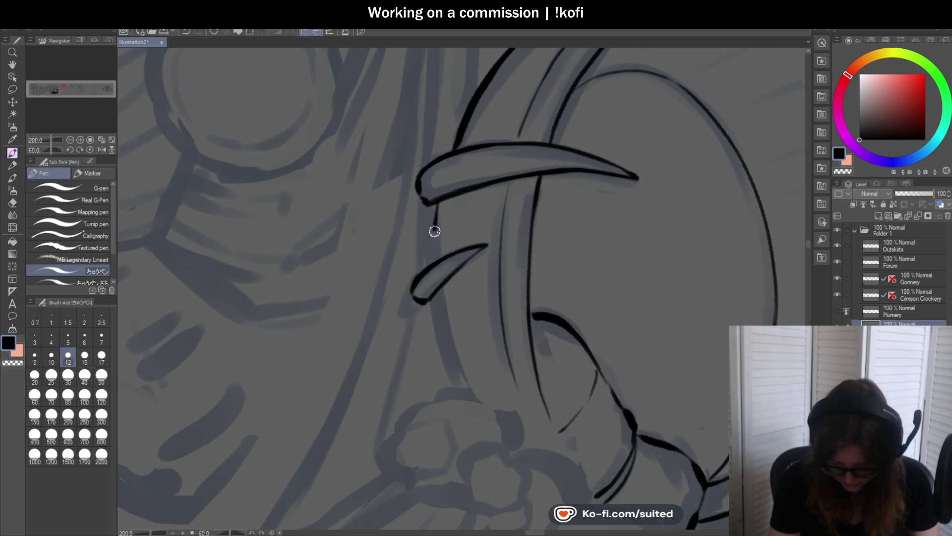
key(ctrl+z)
drag(436, 201, 431, 265)
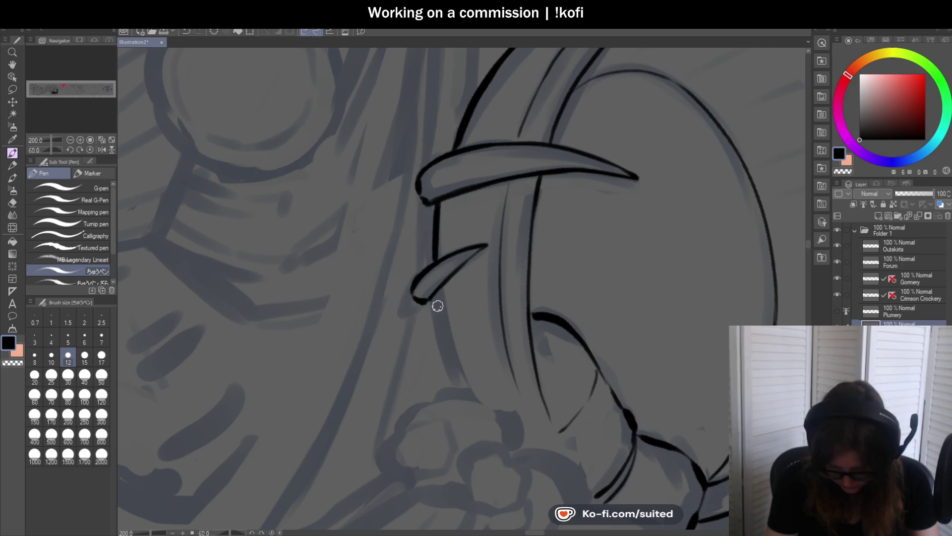
drag(438, 310, 454, 380)
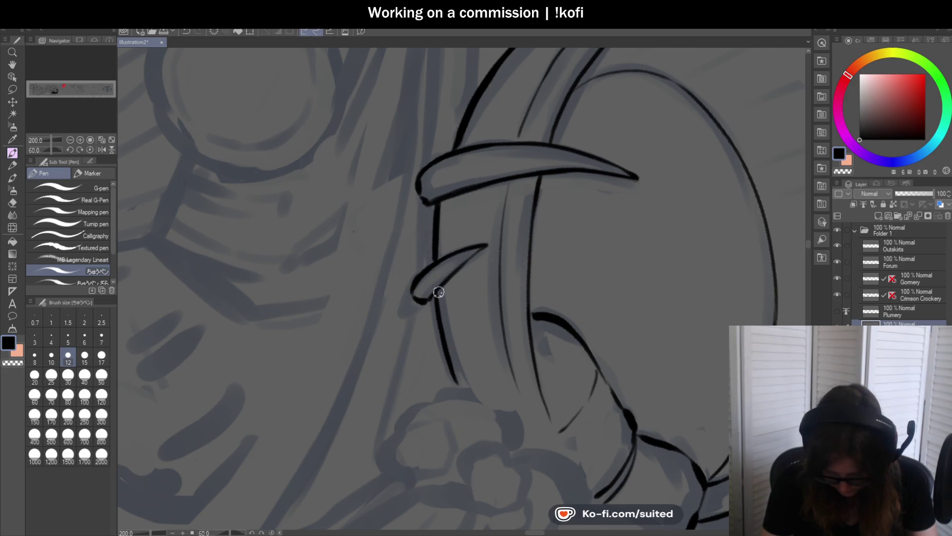
drag(439, 292, 462, 388)
click(90, 150)
scroll(260, 210, down, 6)
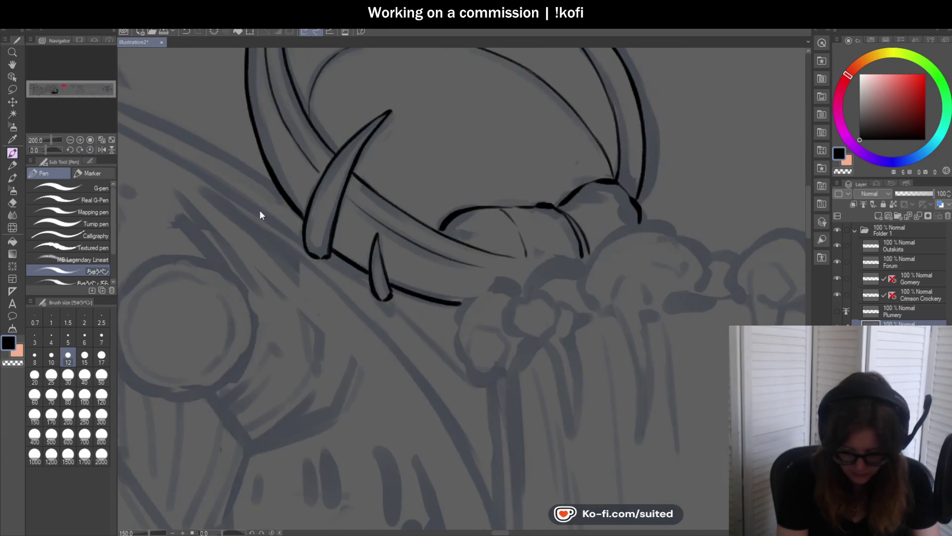
scroll(674, 269, up, 3)
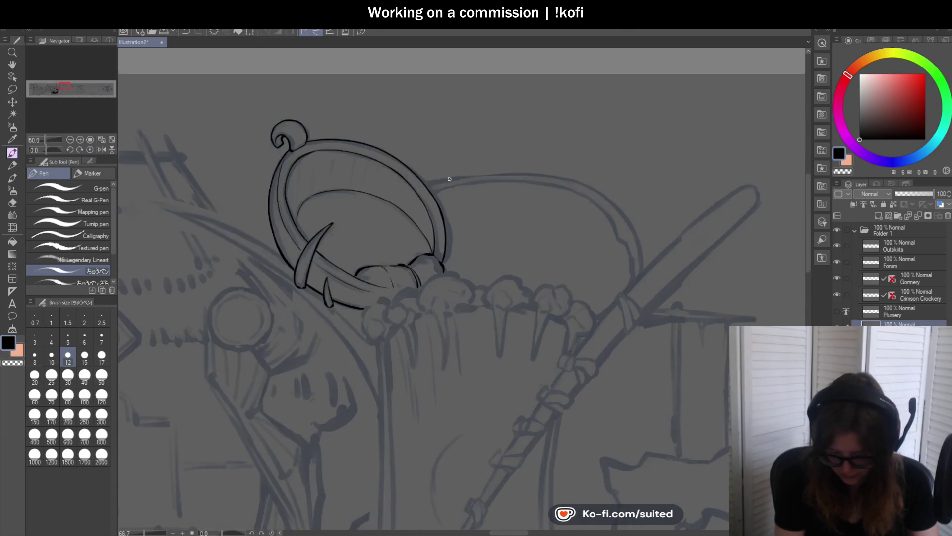
Ink the arch line rising from the ring and sweeping along the top curve
drag(51, 149, 40, 150)
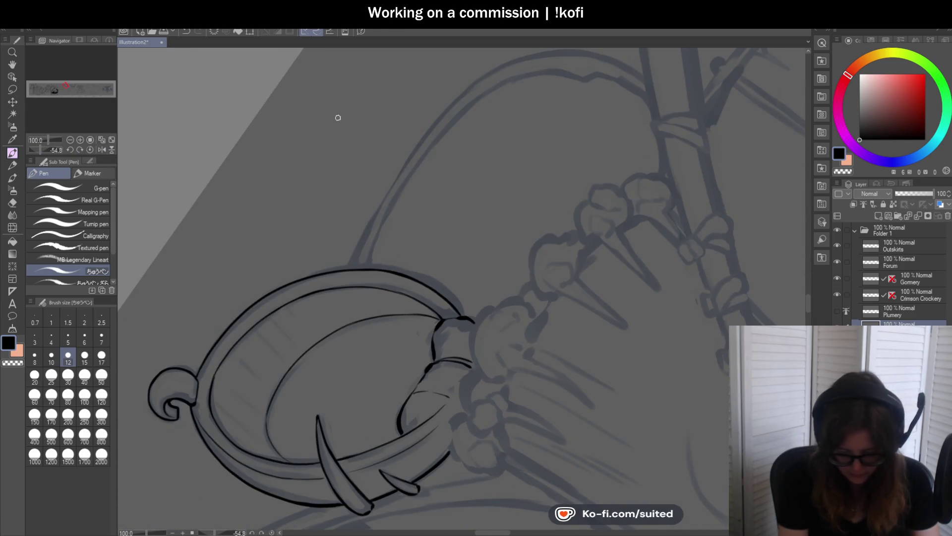
drag(352, 269, 456, 104)
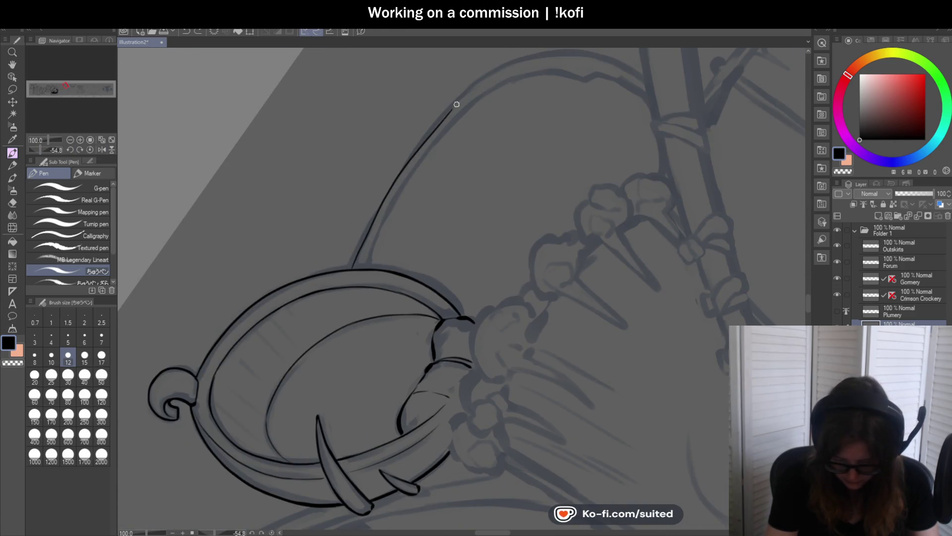
key(ctrl+z)
drag(365, 240, 443, 117)
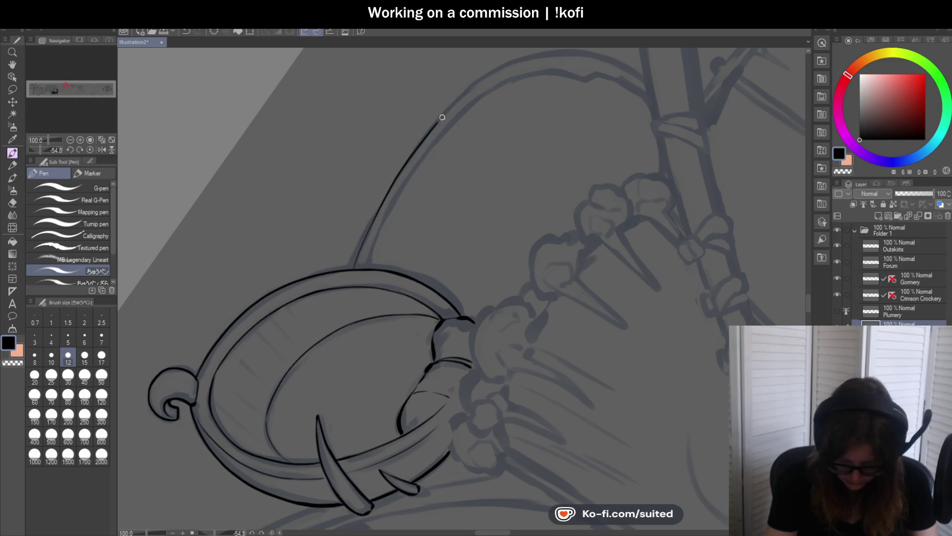
scroll(332, 318, down, 2)
scroll(432, 176, up, 4)
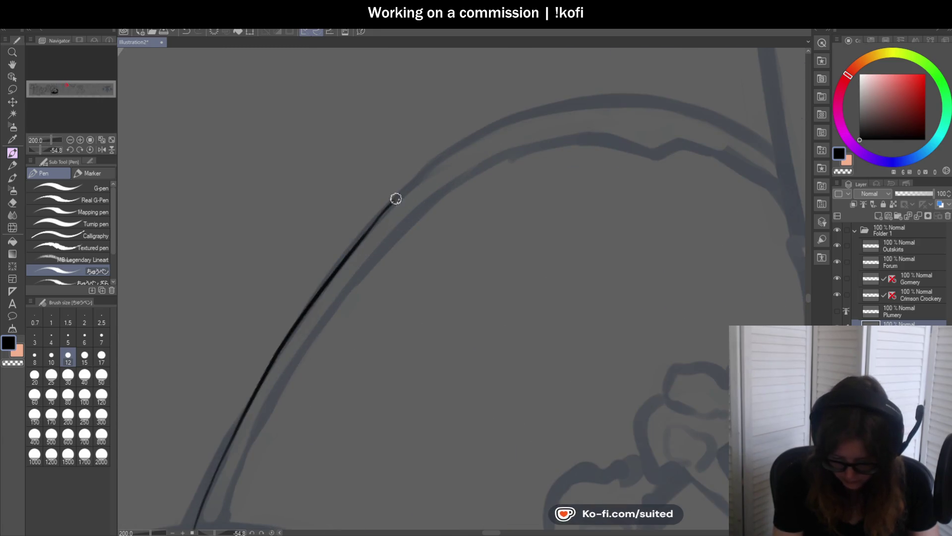
drag(396, 199, 650, 97)
click(90, 140)
click(90, 149)
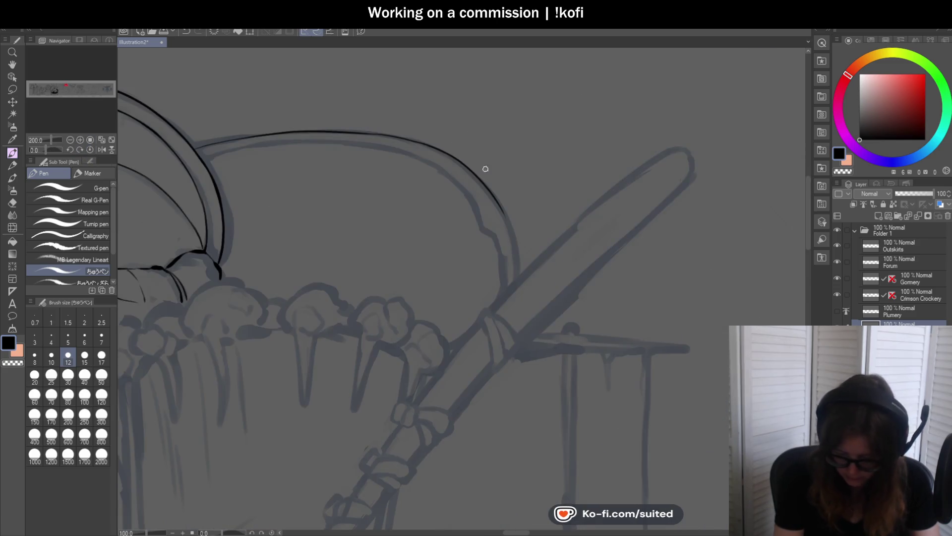
scroll(486, 169, up, 3)
Ink the arch curve down its far side and along its inner edge
mouse_move(437, 134)
mouse_down()
mouse_move(496, 299)
mouse_move(502, 422)
mouse_up()
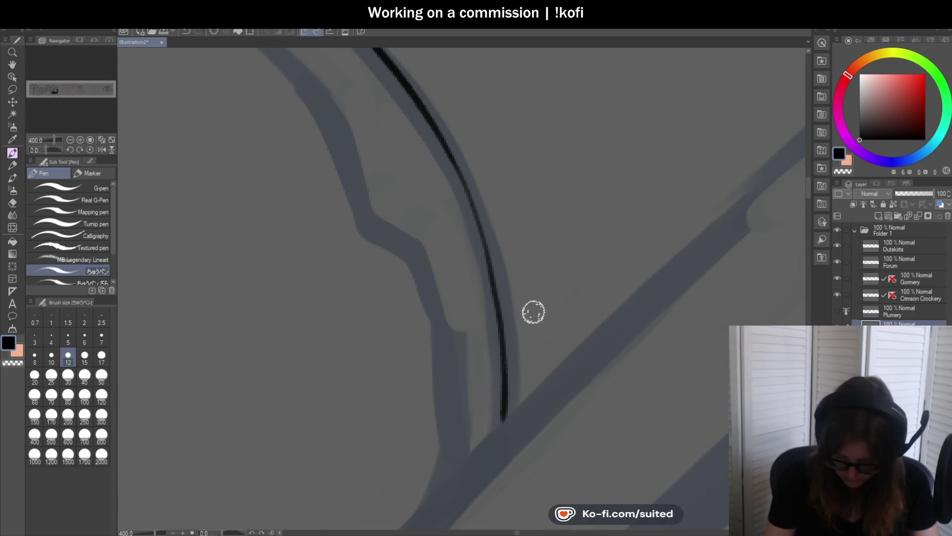
scroll(592, 237, down, 4)
scroll(133, 145, down, 1)
drag(46, 148, 37, 154)
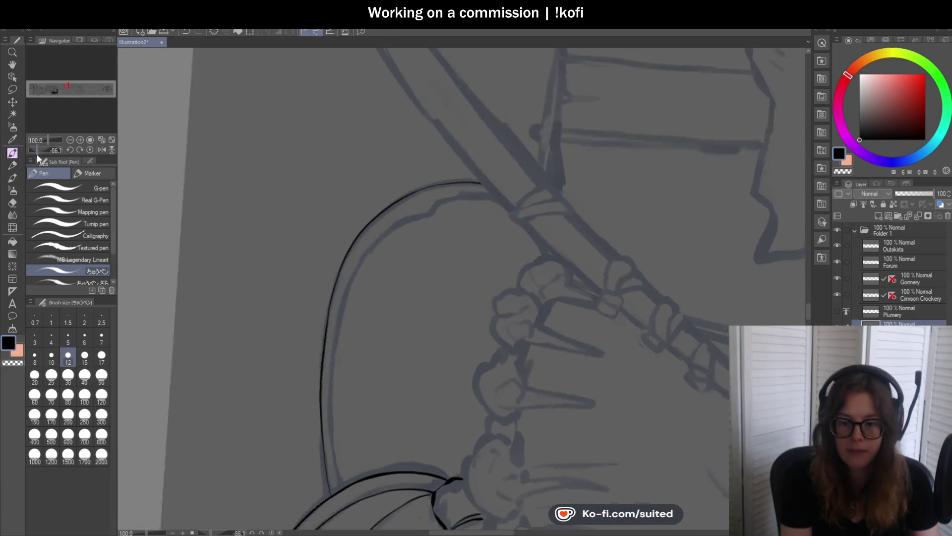
scroll(376, 413, up, 3)
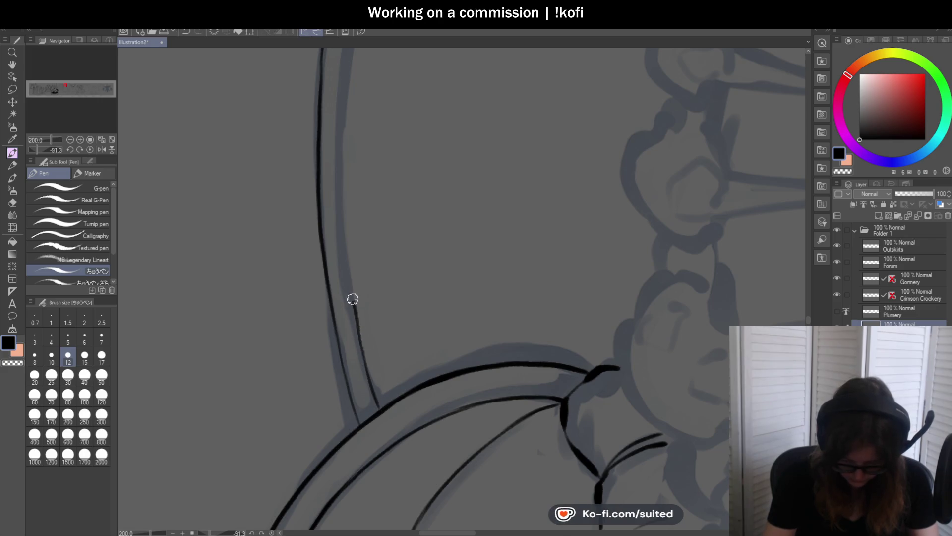
scroll(334, 399, down, 1)
scroll(379, 205, down, 1)
scroll(381, 248, up, 1)
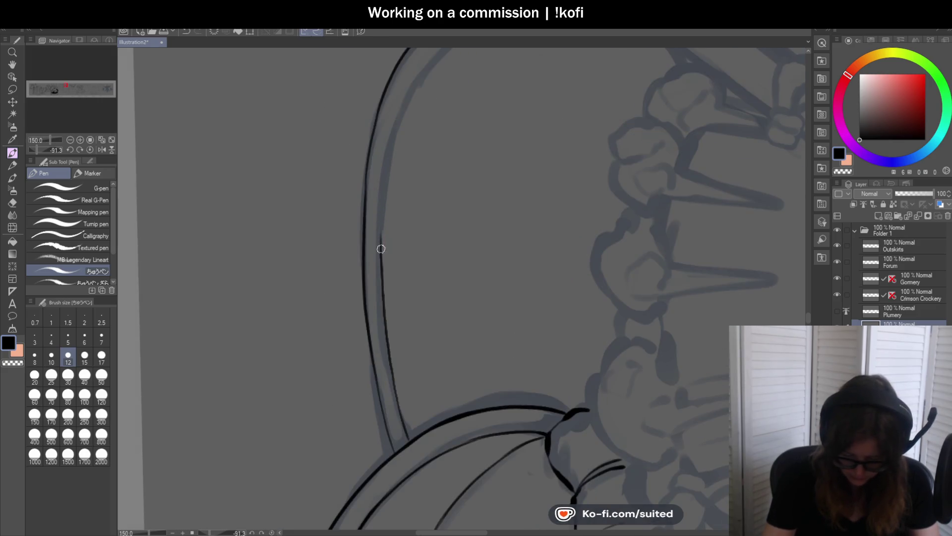
mouse_move(388, 169)
mouse_down()
mouse_move(351, 368)
mouse_move(357, 251)
mouse_move(391, 193)
mouse_up()
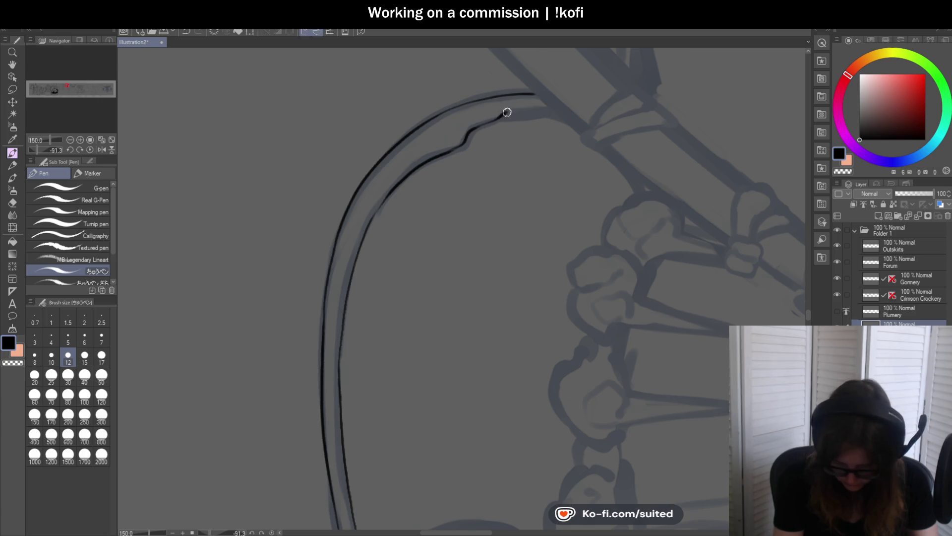
scroll(615, 253, down, 5)
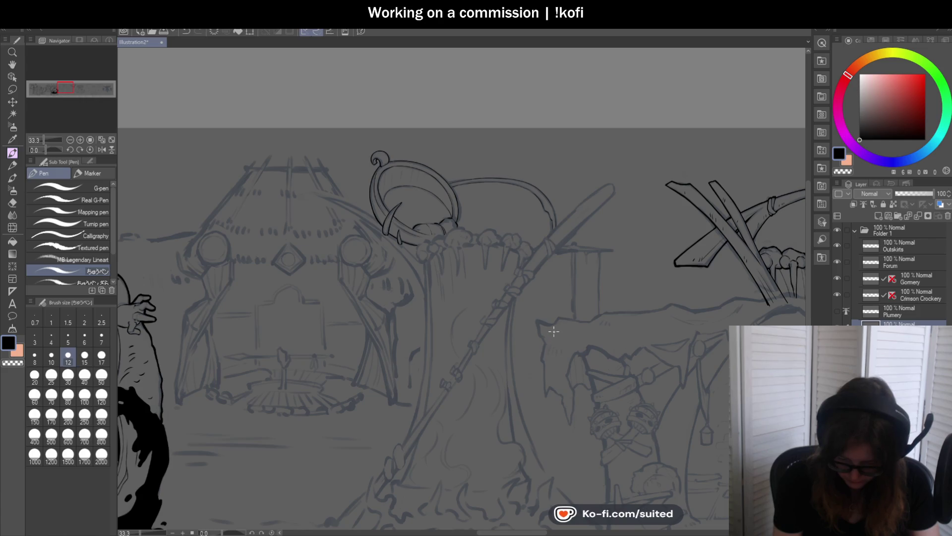
Ink the ring's underside and the first knob's outline with its spike
scroll(606, 226, down, 2)
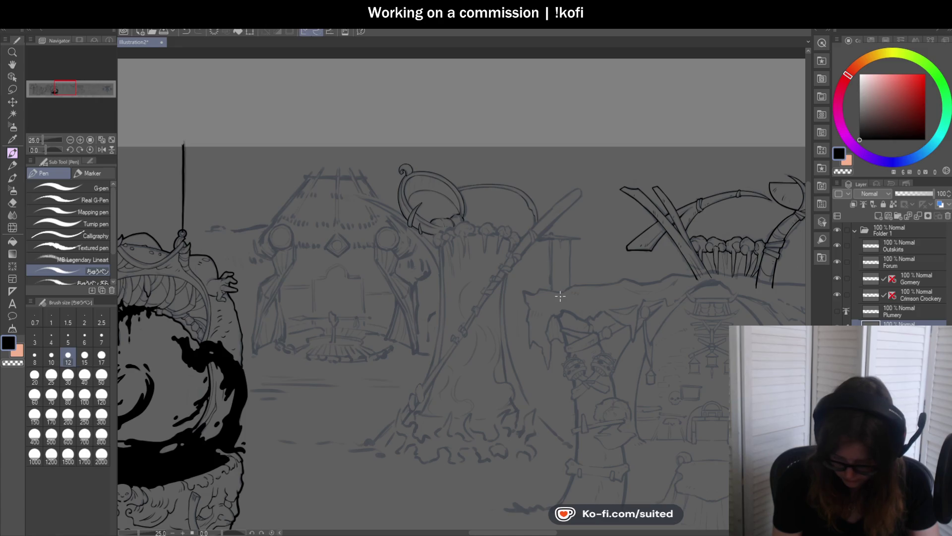
scroll(470, 265, up, 10)
mouse_move(437, 215)
mouse_down()
mouse_move(427, 208)
mouse_move(357, 232)
mouse_move(353, 278)
mouse_move(367, 313)
mouse_move(406, 332)
mouse_up()
scroll(442, 213, down, 5)
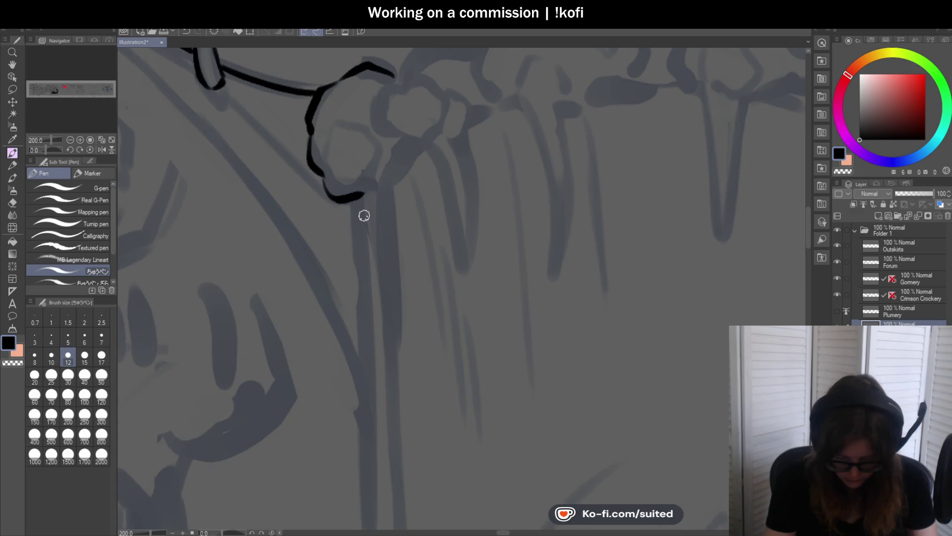
key(c)
mouse_move(354, 194)
mouse_down()
mouse_move(389, 354)
mouse_move(393, 185)
mouse_move(414, 154)
mouse_up()
scroll(378, 215, down, 1)
scroll(395, 106, up, 1)
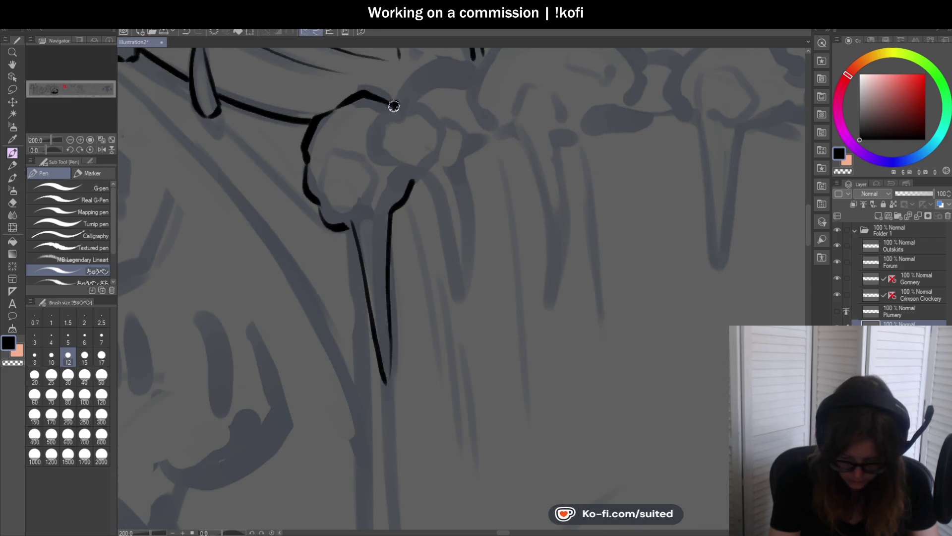
Ink the second knob's top, its spike's right edge, and the knot edge toward the next knob
mouse_move(407, 176)
mouse_down()
mouse_move(421, 175)
mouse_move(434, 202)
mouse_move(461, 310)
mouse_move(470, 184)
mouse_up()
key(ctrl+z)
drag(466, 296, 464, 186)
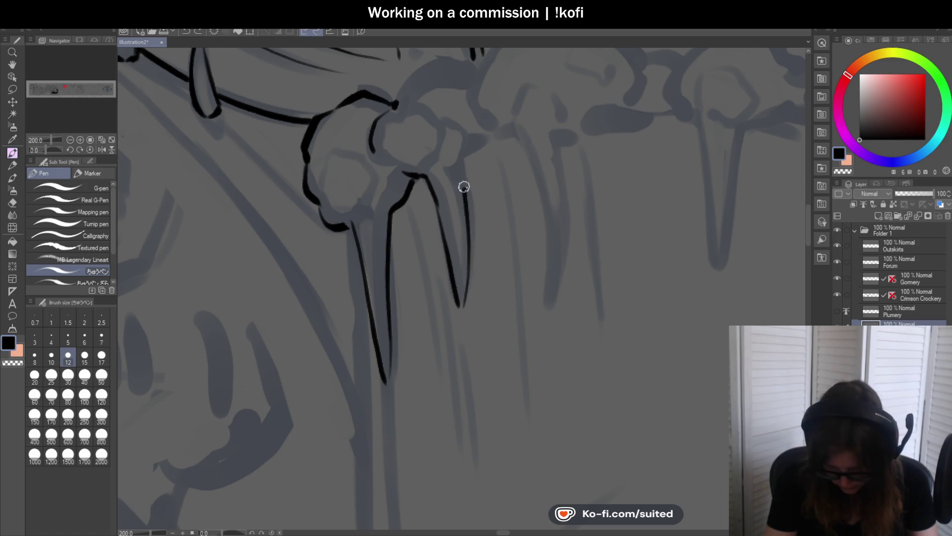
scroll(386, 250, down, 2)
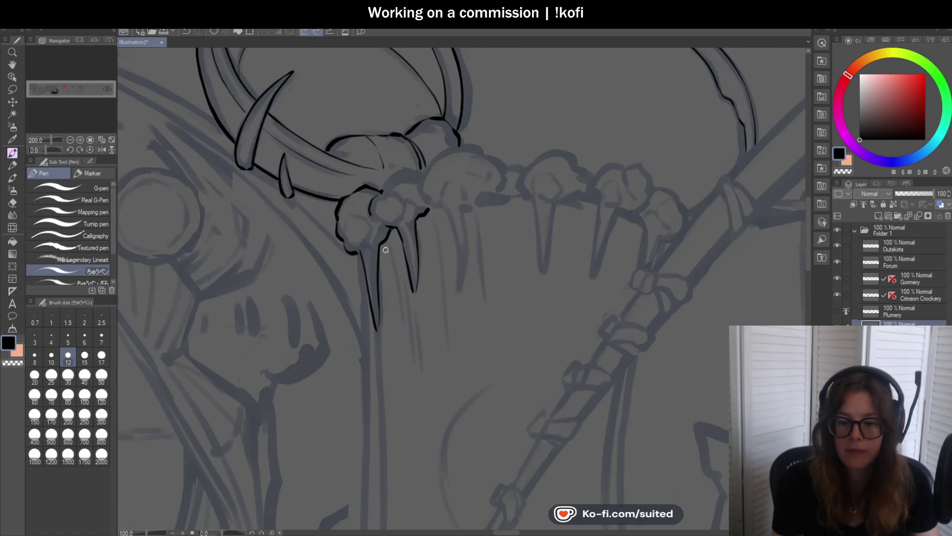
scroll(448, 111, up, 1)
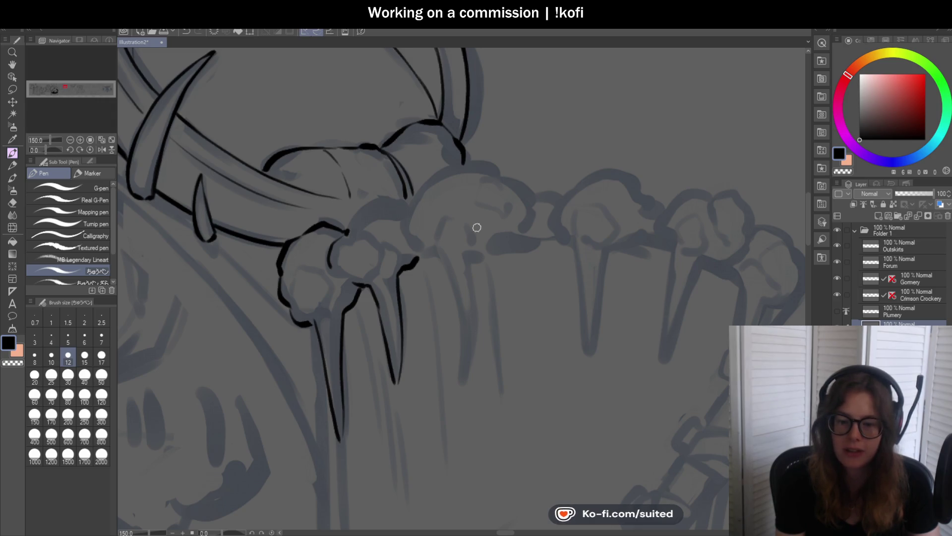
scroll(461, 278, down, 2)
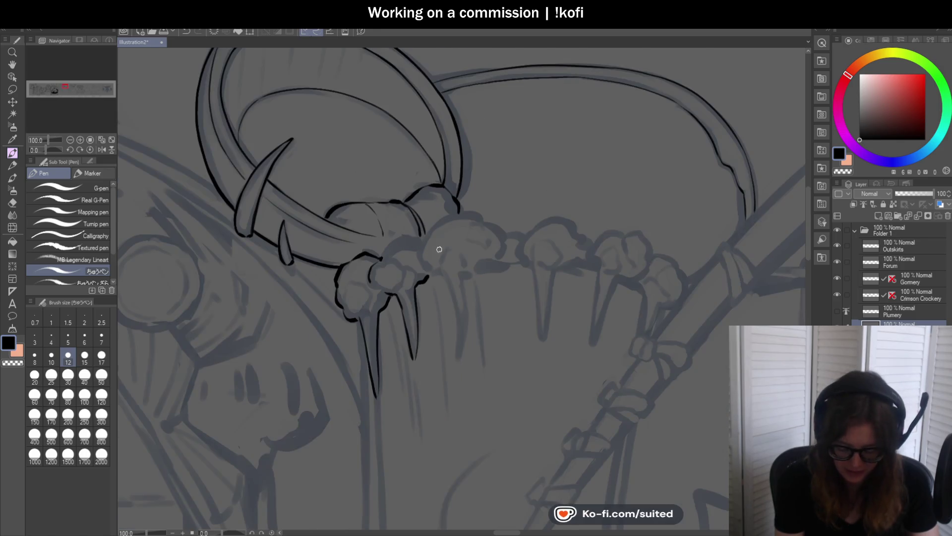
scroll(372, 270, up, 3)
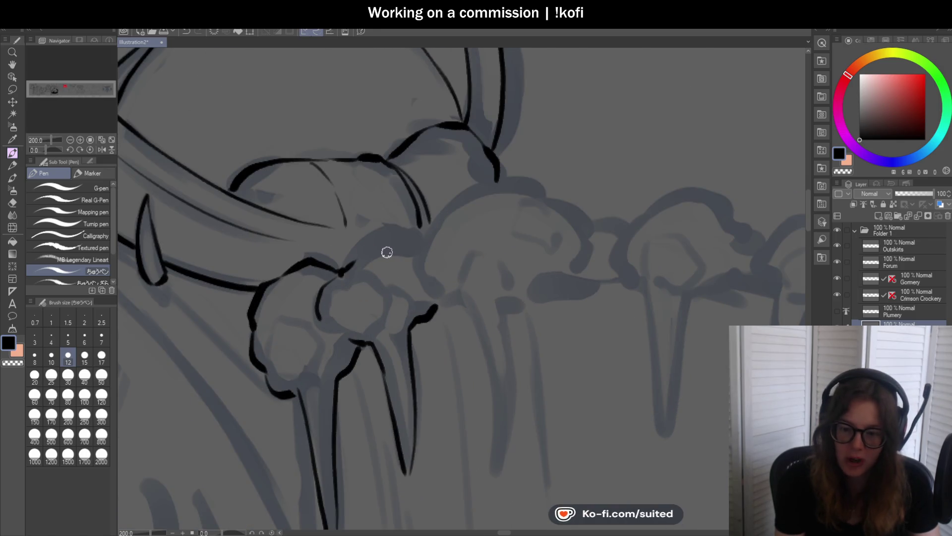
scroll(386, 249, up, 2)
mouse_move(303, 315)
mouse_down()
mouse_move(329, 287)
mouse_move(395, 253)
mouse_move(456, 262)
mouse_up()
scroll(461, 238, down, 3)
scroll(531, 234, up, 1)
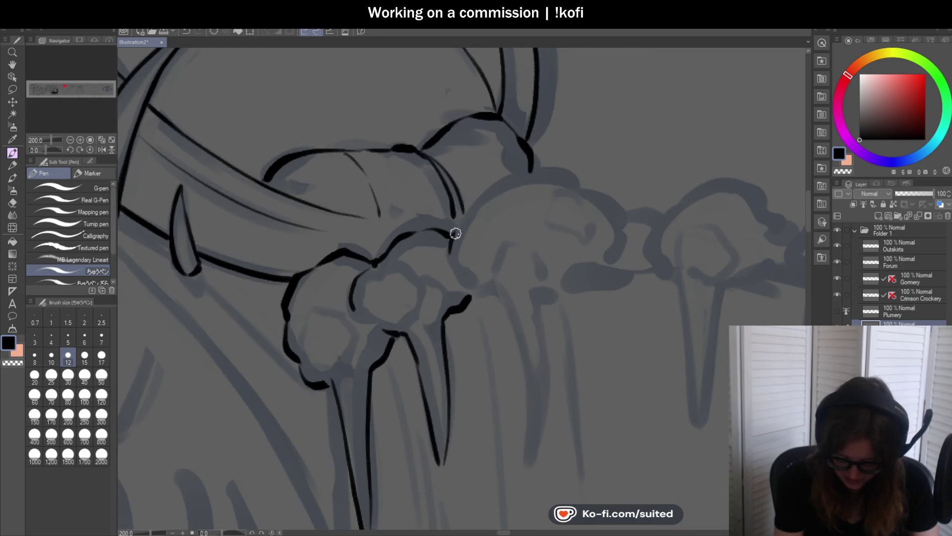
Outline the large knob's top, right side and underside, plus the spike hanging below it
mouse_move(459, 218)
mouse_down()
mouse_move(502, 180)
mouse_move(563, 170)
mouse_move(578, 182)
mouse_up()
scroll(527, 237, down, 1)
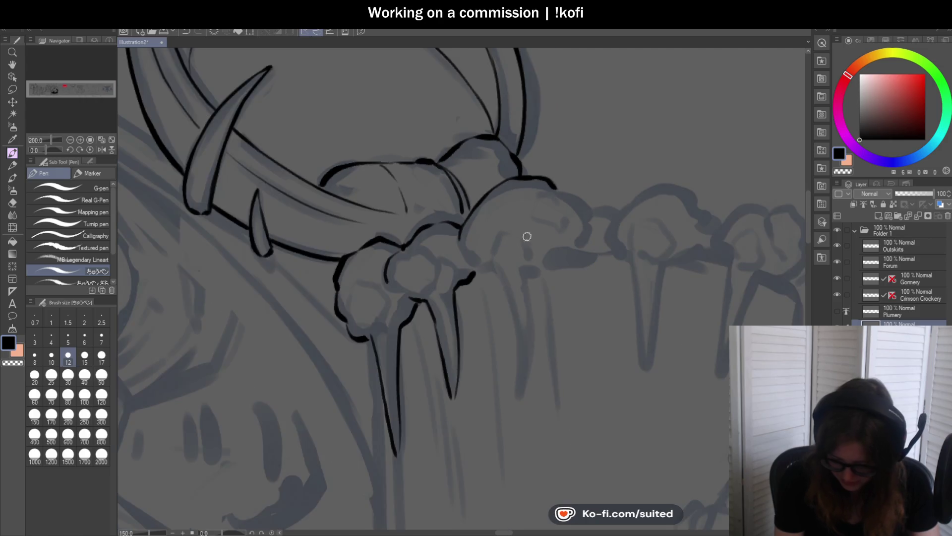
scroll(563, 191, up, 3)
drag(368, 128, 453, 206)
scroll(356, 218, down, 2)
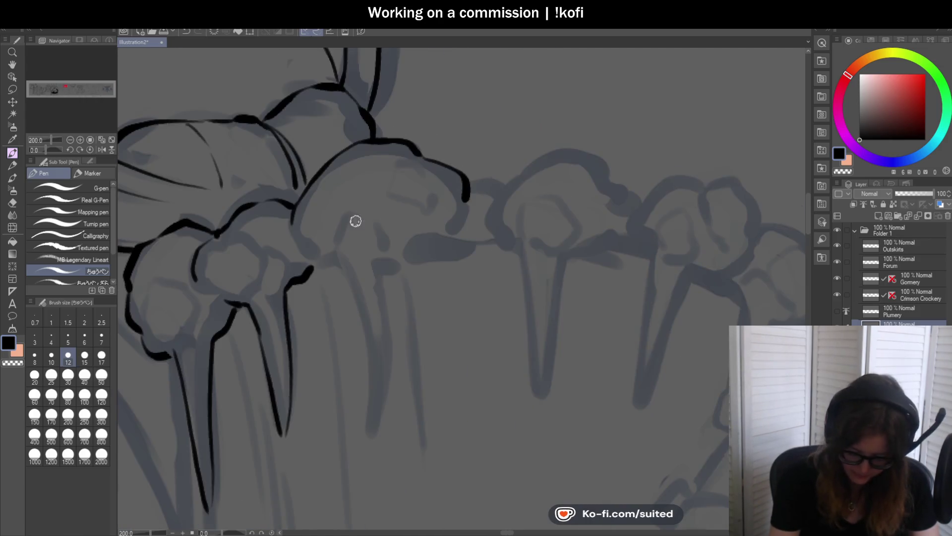
scroll(285, 195, up, 3)
mouse_move(284, 195)
mouse_down()
mouse_move(319, 272)
mouse_move(368, 289)
mouse_move(387, 266)
mouse_up()
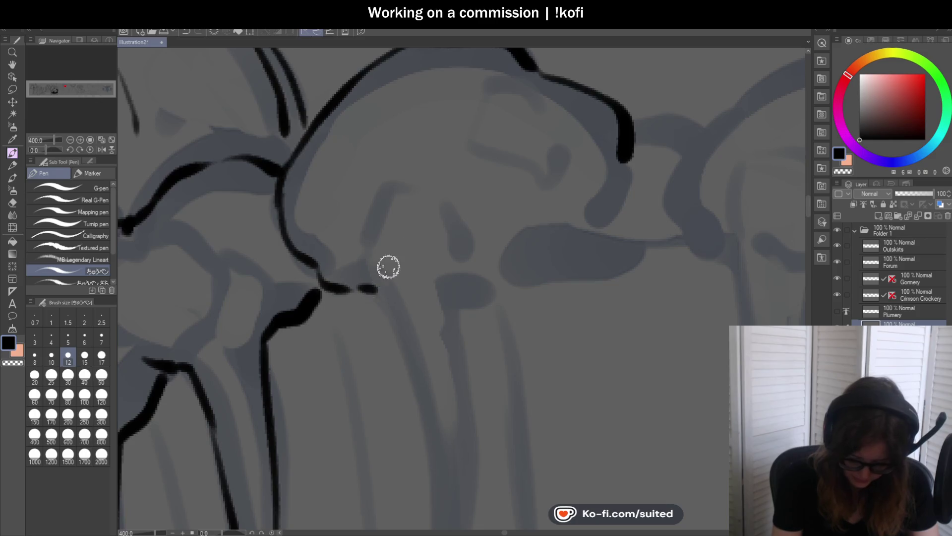
scroll(456, 276, down, 3)
scroll(456, 277, up, 1)
mouse_move(382, 226)
mouse_down()
mouse_move(408, 270)
mouse_move(417, 367)
mouse_move(435, 287)
mouse_move(427, 232)
mouse_move(453, 215)
mouse_move(512, 202)
mouse_up()
drag(517, 149, 553, 148)
Ink the join between two knobs and the next knob cap's top and right edge
scroll(498, 201, down, 2)
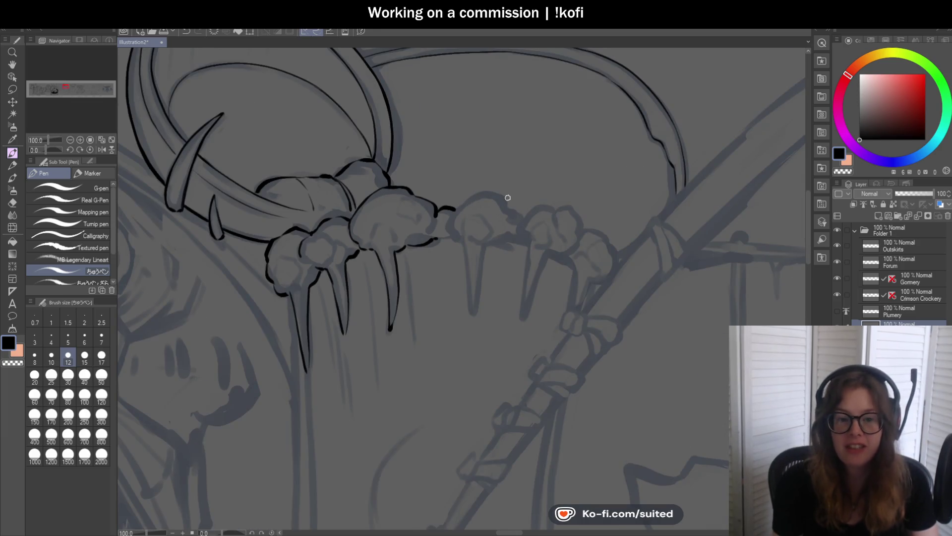
scroll(501, 218, up, 4)
mouse_move(450, 171)
mouse_down()
mouse_move(420, 242)
mouse_move(468, 297)
mouse_up()
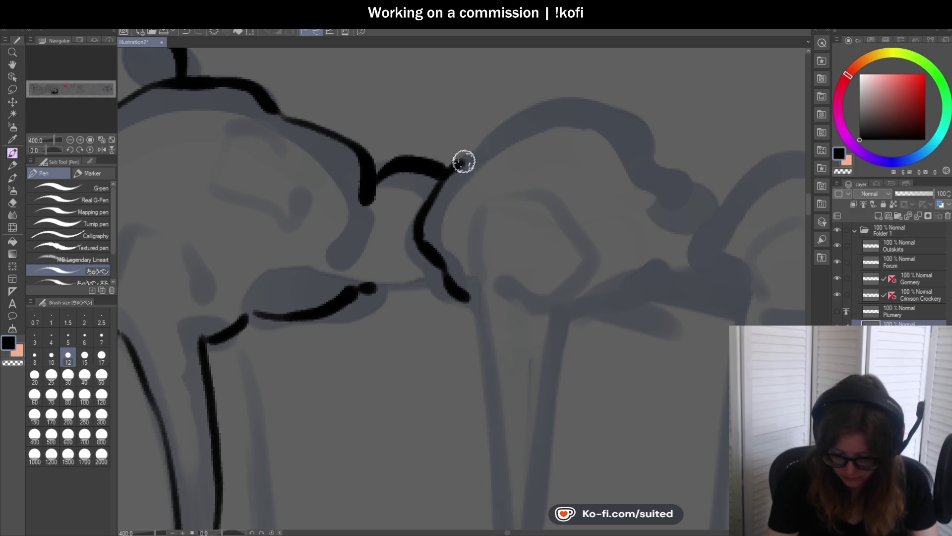
mouse_move(464, 162)
mouse_down()
mouse_move(550, 99)
mouse_move(646, 120)
mouse_move(659, 169)
mouse_up()
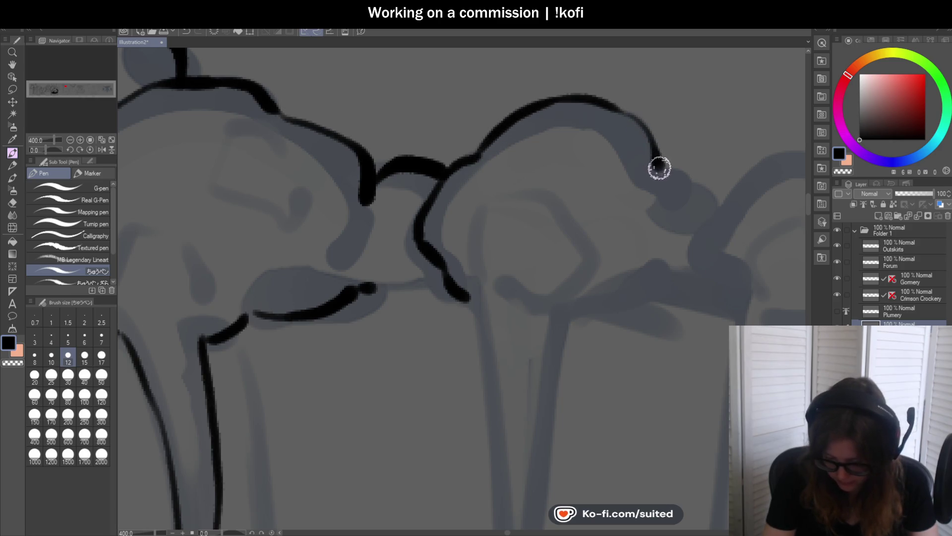
scroll(453, 240, down, 3)
scroll(555, 166, up, 3)
mouse_move(499, 119)
mouse_down()
mouse_move(523, 129)
mouse_move(546, 168)
mouse_up()
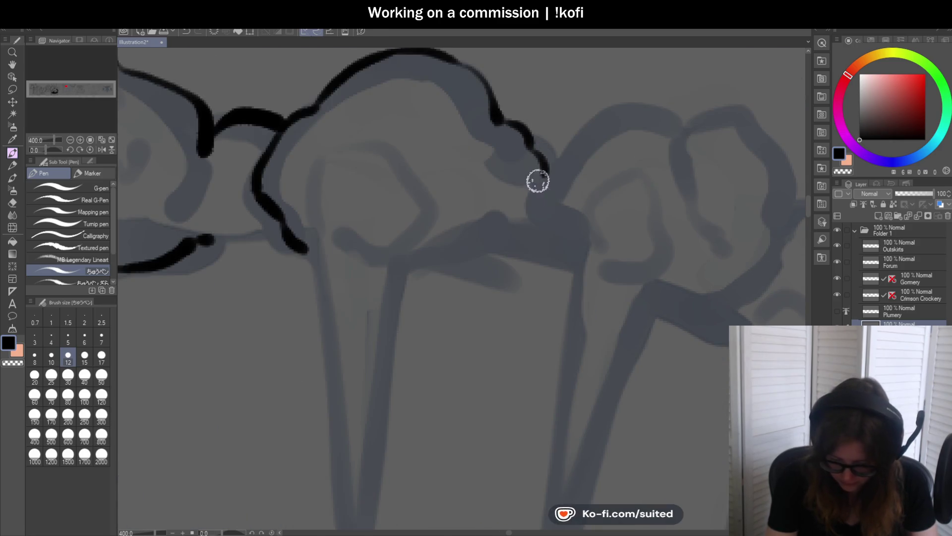
scroll(364, 248, down, 2)
Ink both edges of the middle spike and the cap's underside and right outline
drag(345, 237, 357, 357)
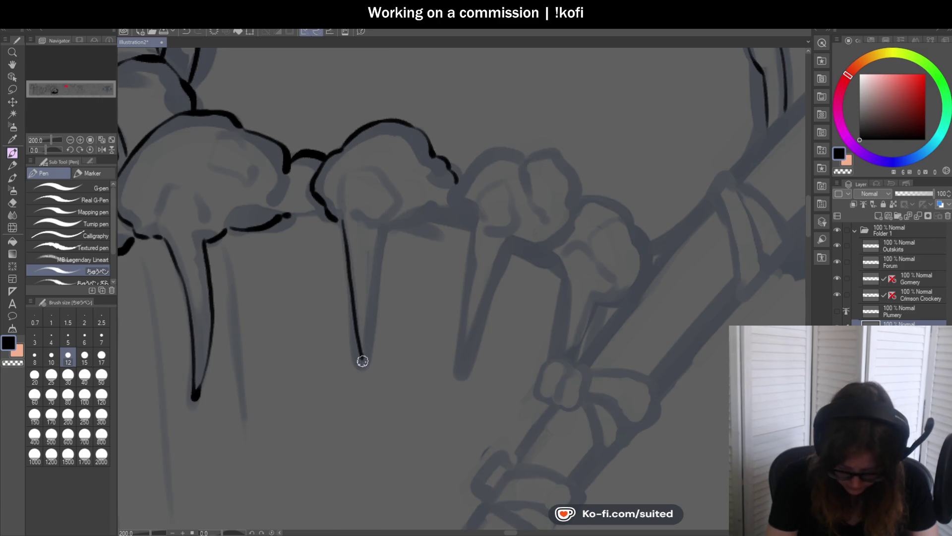
key(ctrl+z)
mouse_move(340, 218)
mouse_down()
mouse_move(357, 358)
mouse_move(385, 223)
mouse_up()
key(ctrl+z)
drag(363, 353, 386, 223)
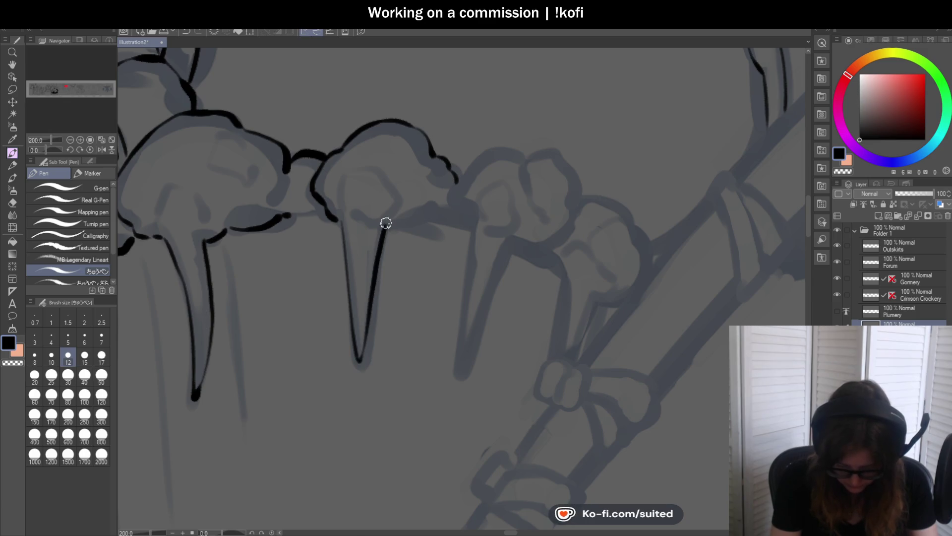
key(ctrl+z)
drag(366, 337, 383, 238)
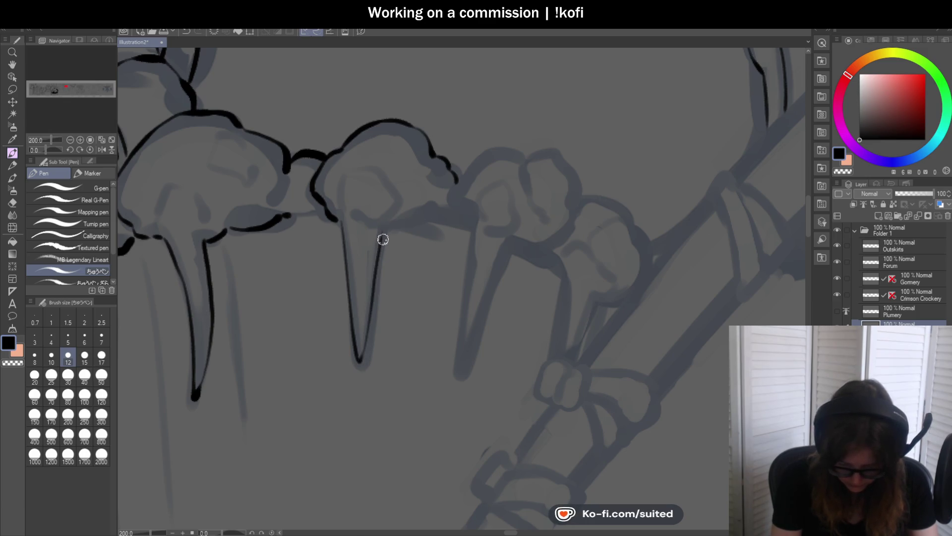
key(ctrl+z)
mouse_move(373, 292)
mouse_down()
mouse_move(398, 228)
mouse_move(461, 226)
mouse_up()
mouse_move(450, 168)
mouse_down()
mouse_move(452, 196)
mouse_move(530, 155)
mouse_up()
Add a short line under a cap and ink a long thin spike hanging from it
scroll(442, 223, down, 3)
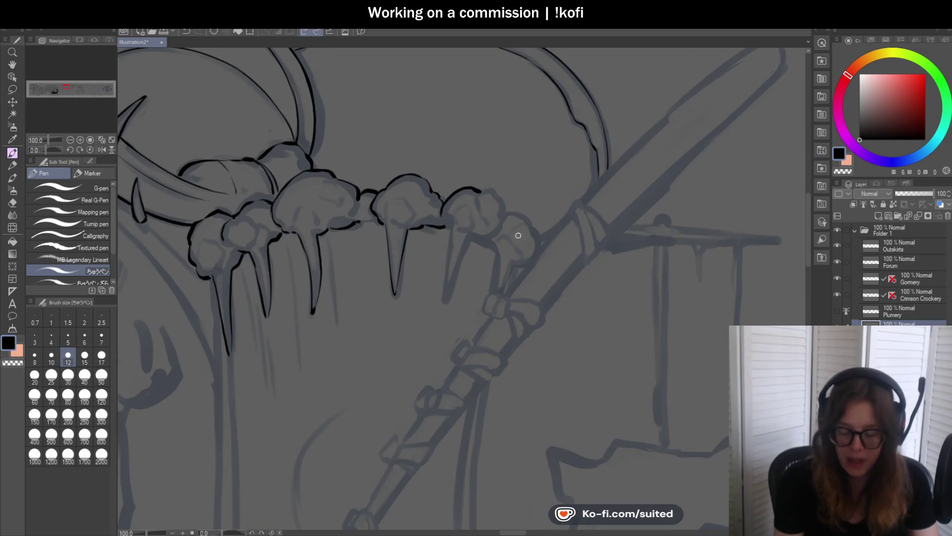
scroll(518, 235, up, 4)
drag(299, 147, 326, 164)
scroll(347, 166, down, 2)
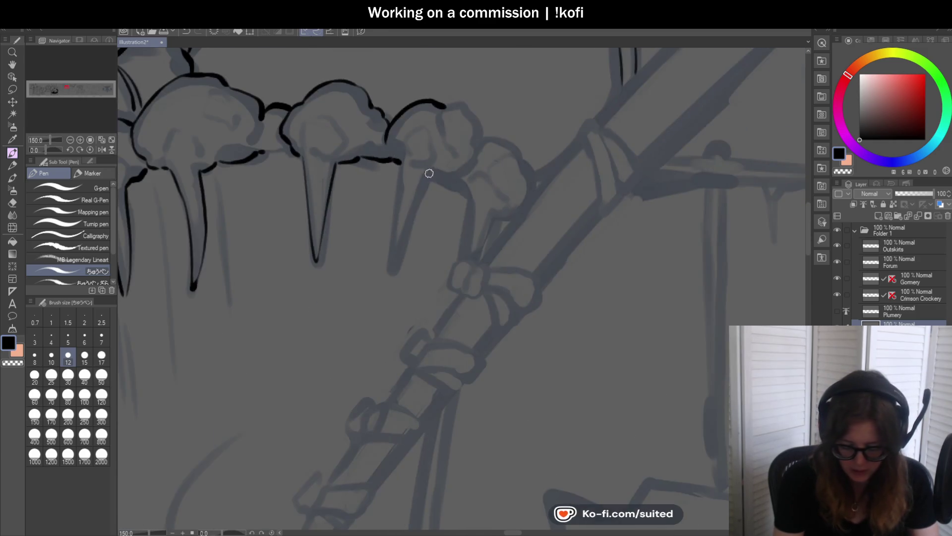
scroll(429, 173, up, 2)
mouse_move(394, 158)
mouse_down()
mouse_move(378, 301)
mouse_move(431, 177)
mouse_up()
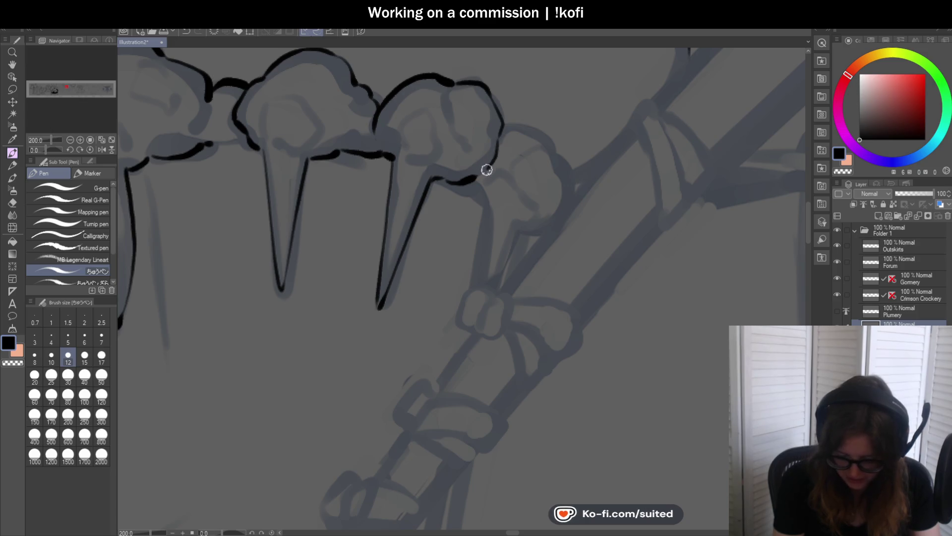
scroll(504, 255, down, 4)
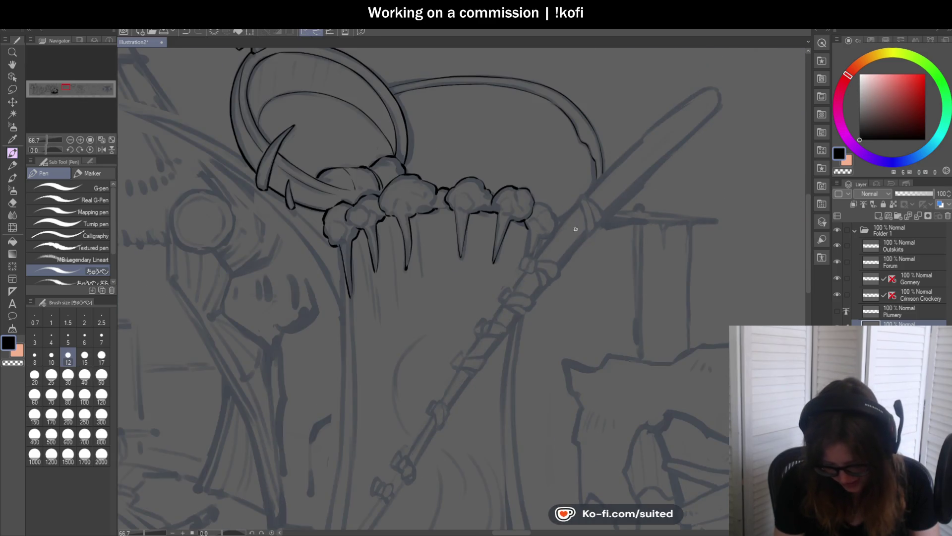
scroll(442, 199, up, 5)
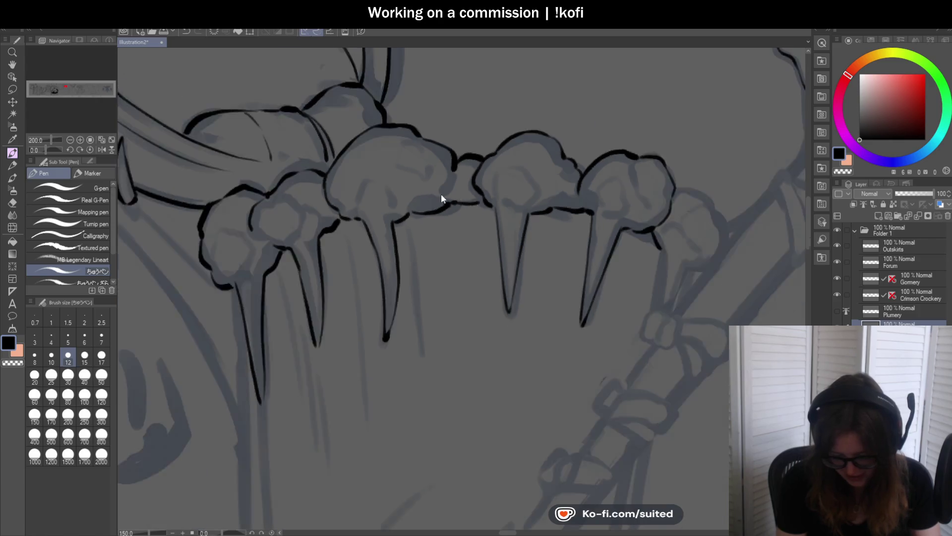
scroll(441, 195, down, 3)
scroll(570, 238, up, 4)
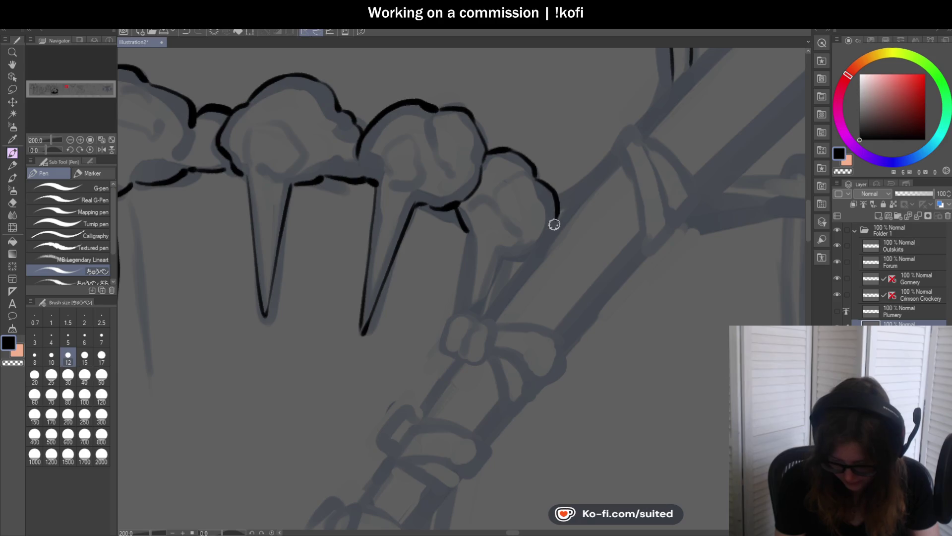
mouse_move(469, 233)
mouse_down()
mouse_move(463, 318)
mouse_move(512, 233)
mouse_up()
scroll(479, 293, down, 1)
scroll(533, 225, down, 3)
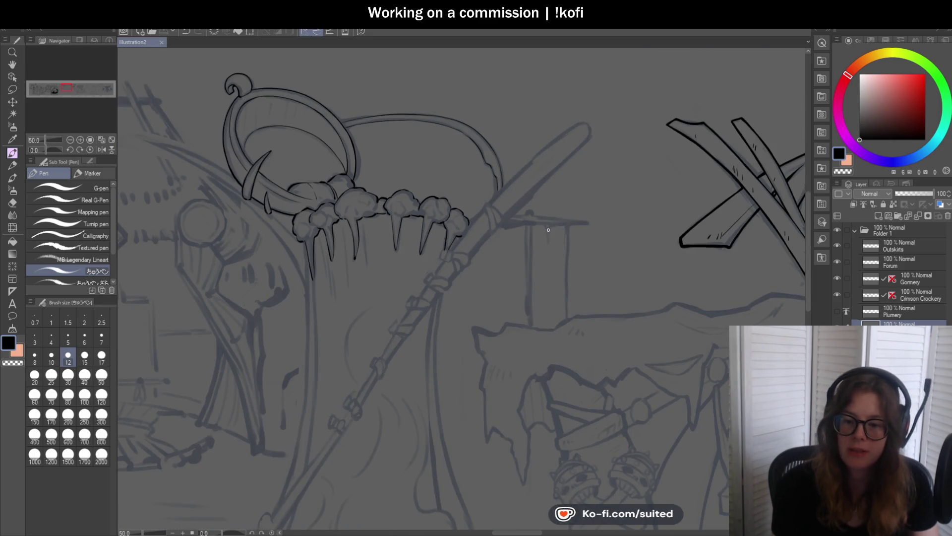
scroll(517, 201, up, 2)
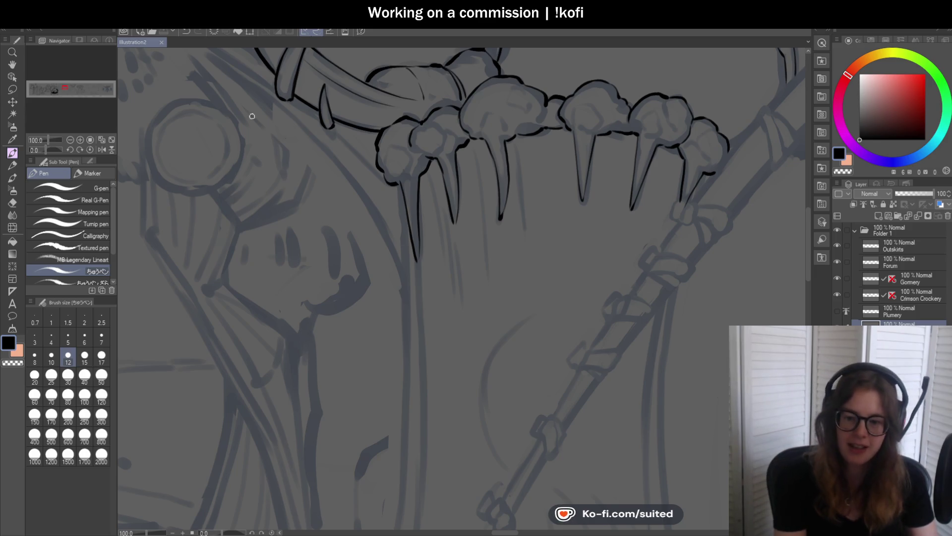
scroll(491, 256, down, 2)
scroll(521, 246, down, 4)
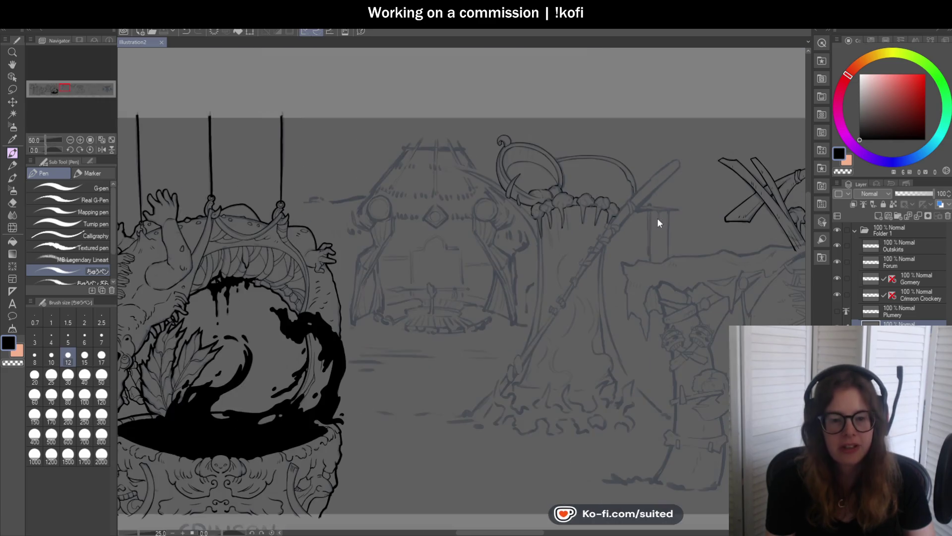
scroll(584, 257, up, 1)
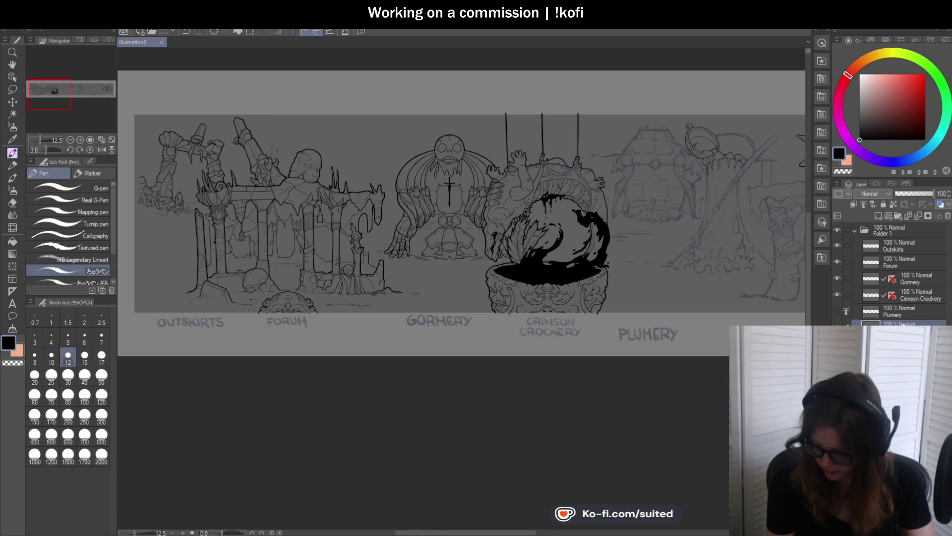
click(838, 311)
scroll(512, 249, down, 1)
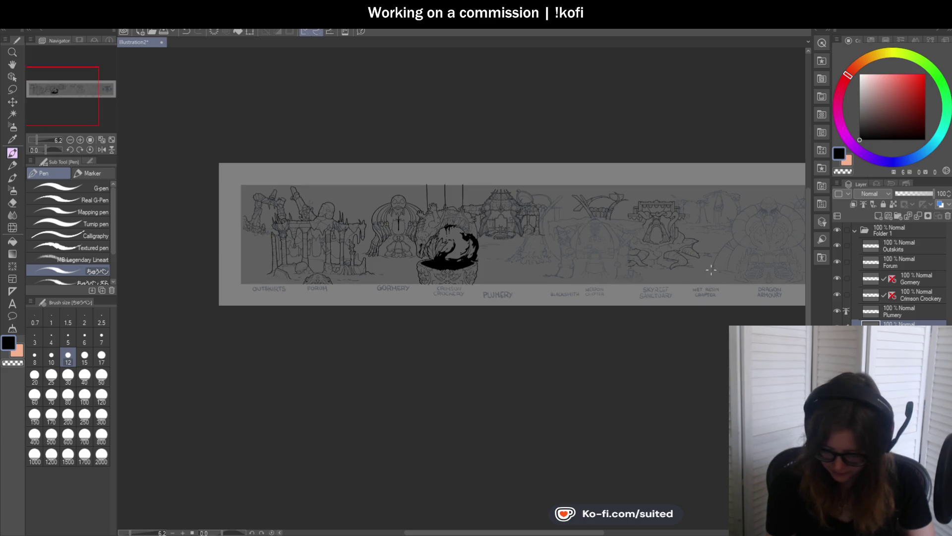
scroll(668, 230, up, 1)
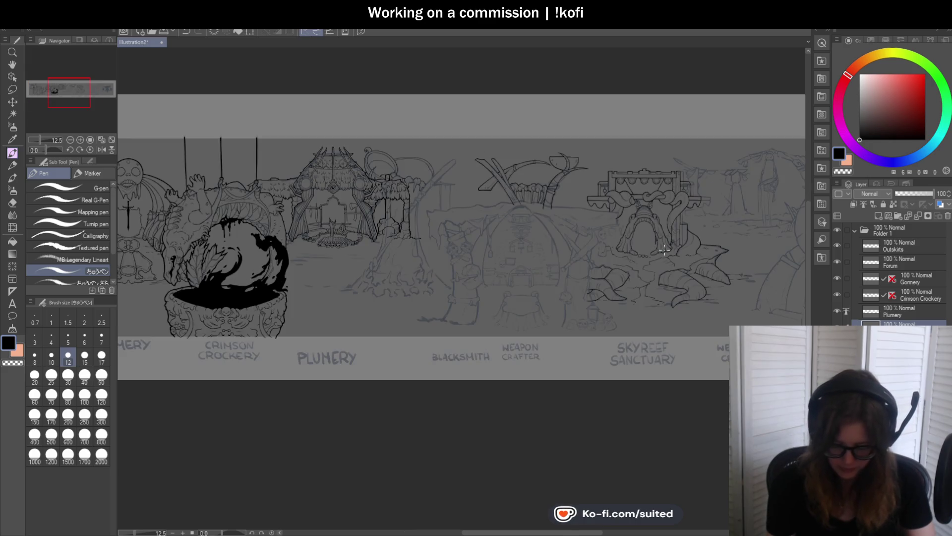
scroll(409, 200, up, 3)
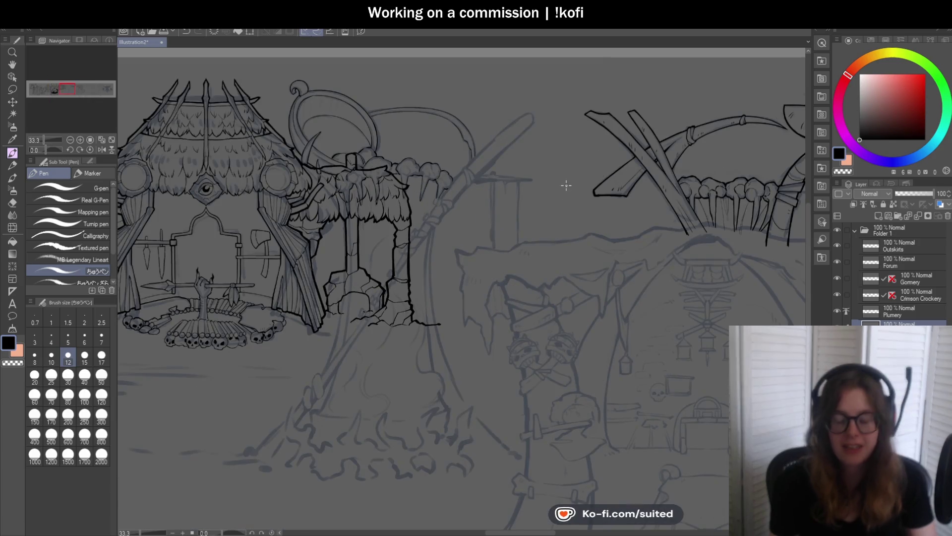
click(839, 308)
scroll(573, 250, down, 1)
scroll(571, 250, down, 6)
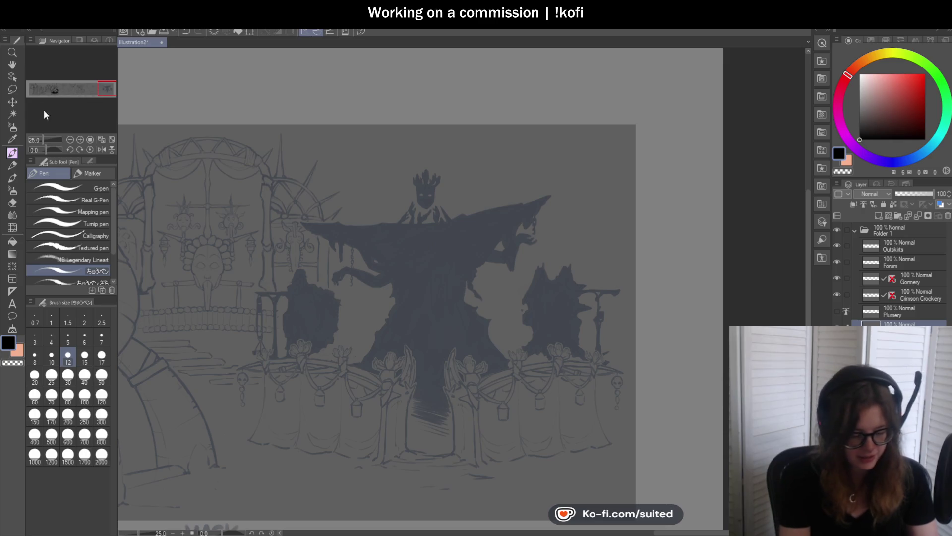
key(h)
mouse_move(468, 337)
mouse_down()
mouse_move(446, 315)
mouse_move(419, 326)
mouse_move(648, 302)
mouse_up()
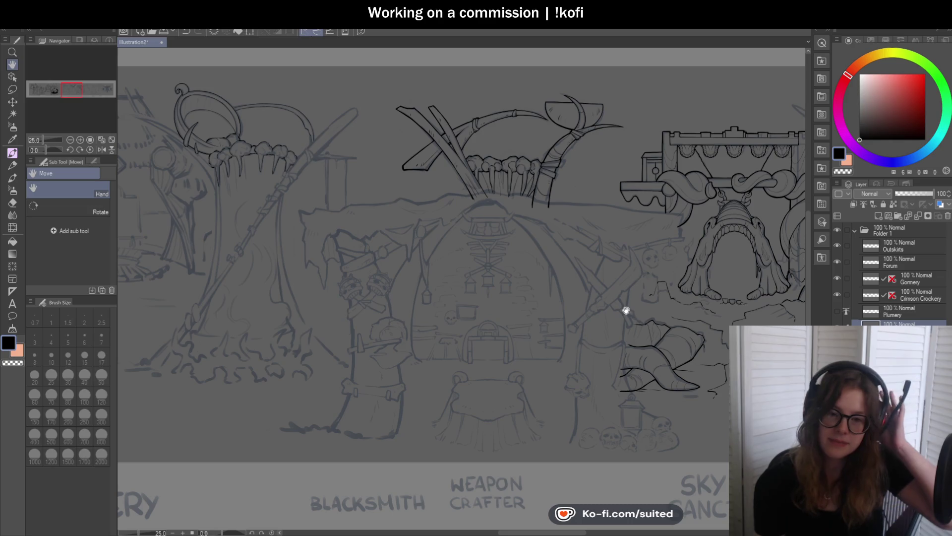
drag(600, 334, 668, 323)
scroll(510, 312, up, 1)
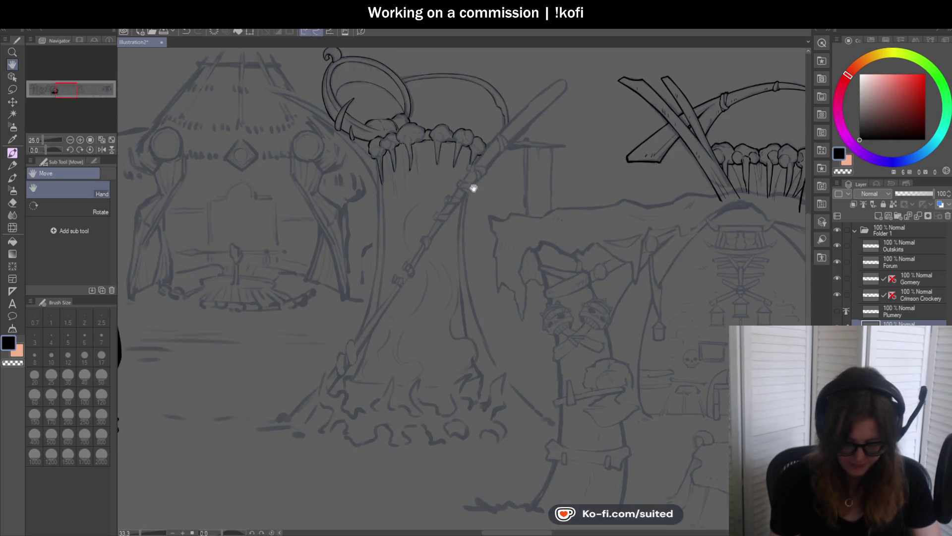
key(p)
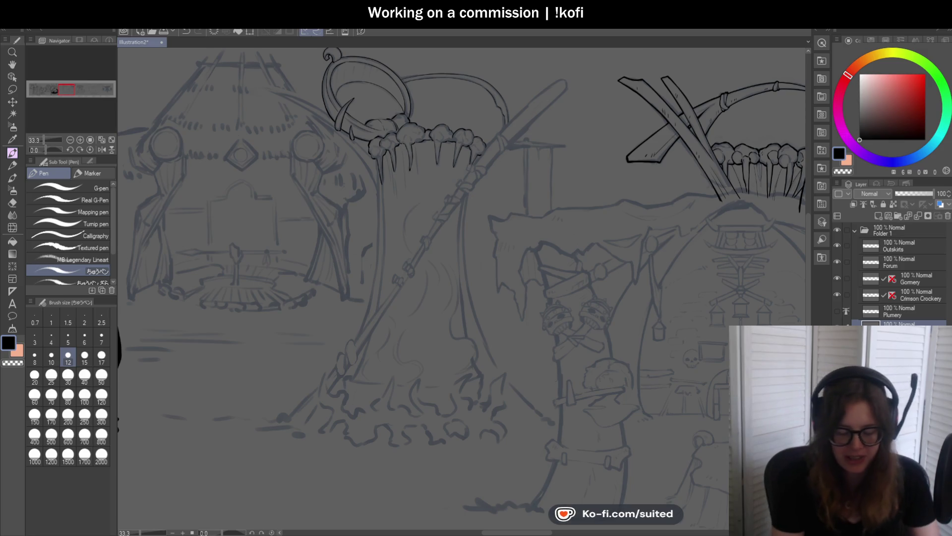
scroll(378, 150, up, 5)
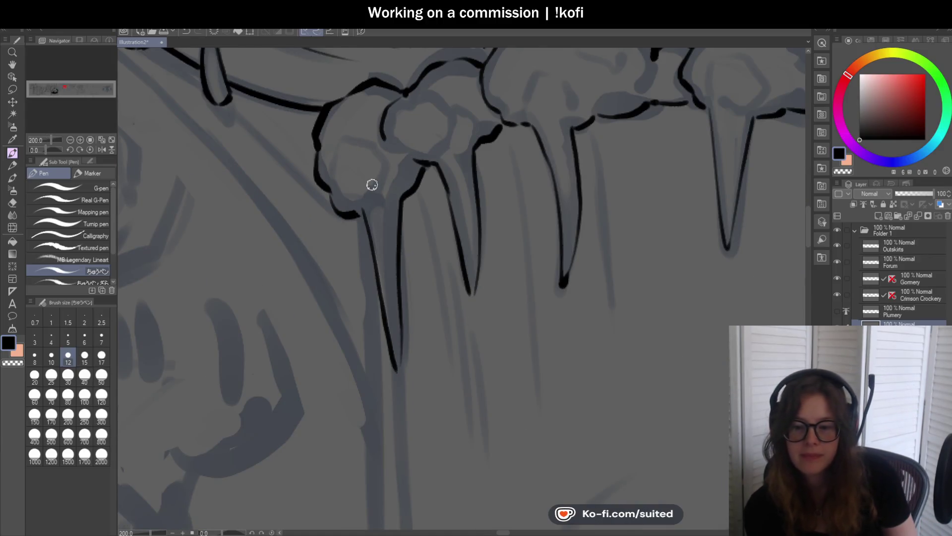
scroll(620, 194, down, 6)
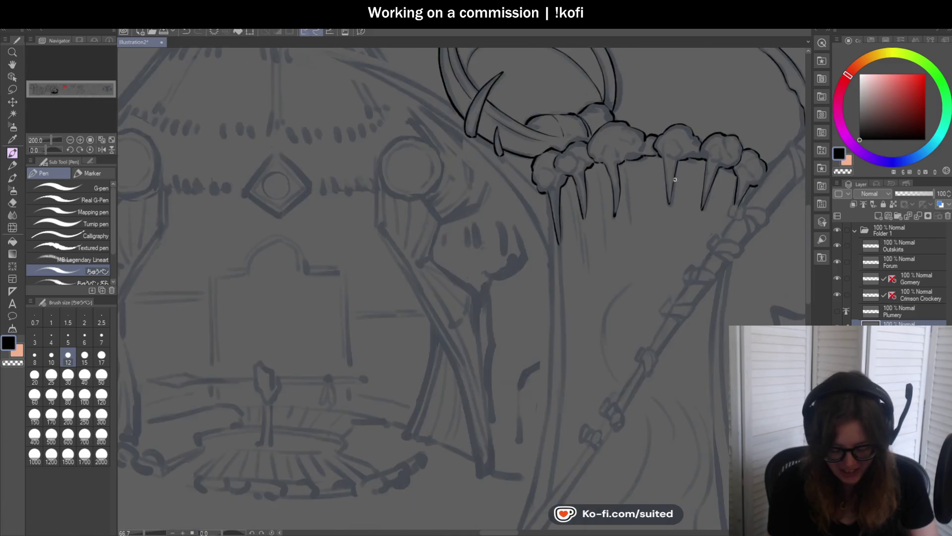
scroll(430, 234, down, 1)
scroll(485, 316, up, 2)
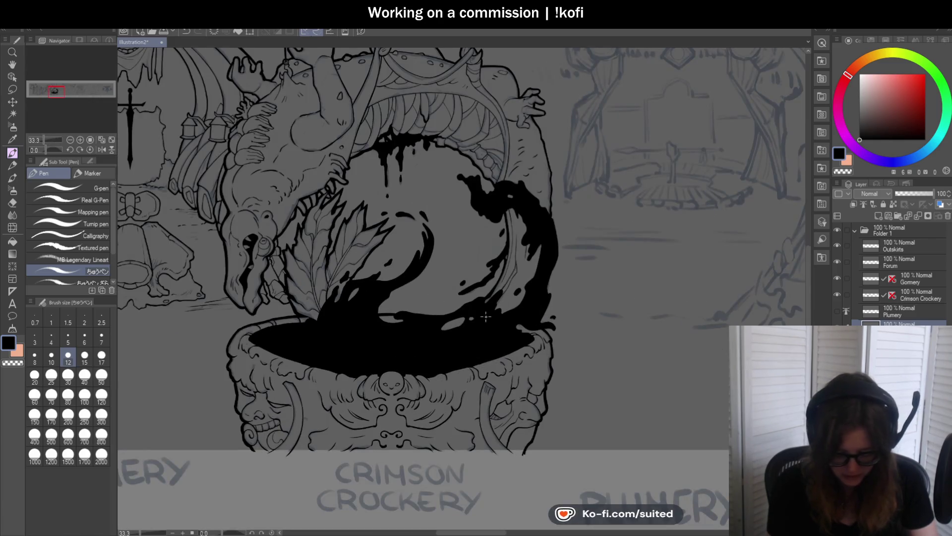
key(h)
drag(480, 302, 531, 322)
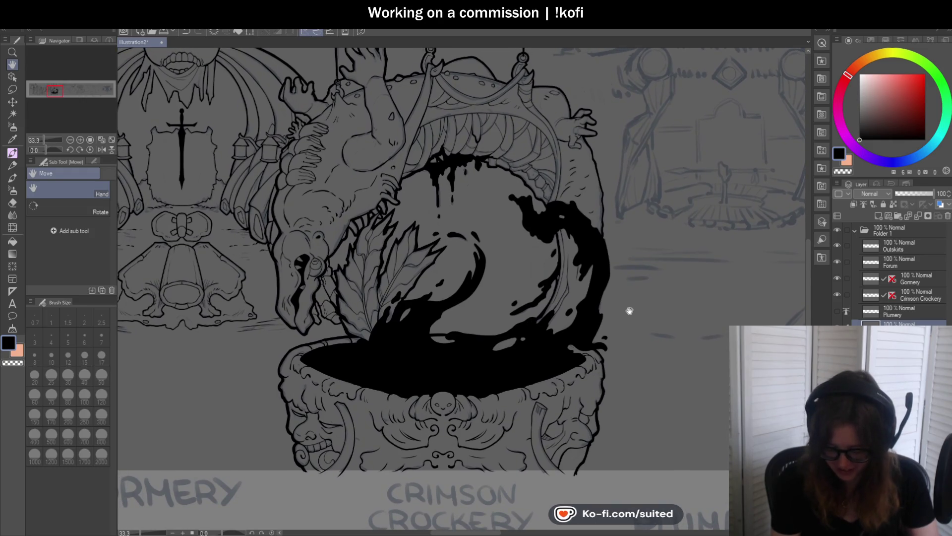
drag(536, 281, 738, 319)
mouse_move(428, 194)
mouse_down()
mouse_move(509, 247)
mouse_move(509, 260)
mouse_up()
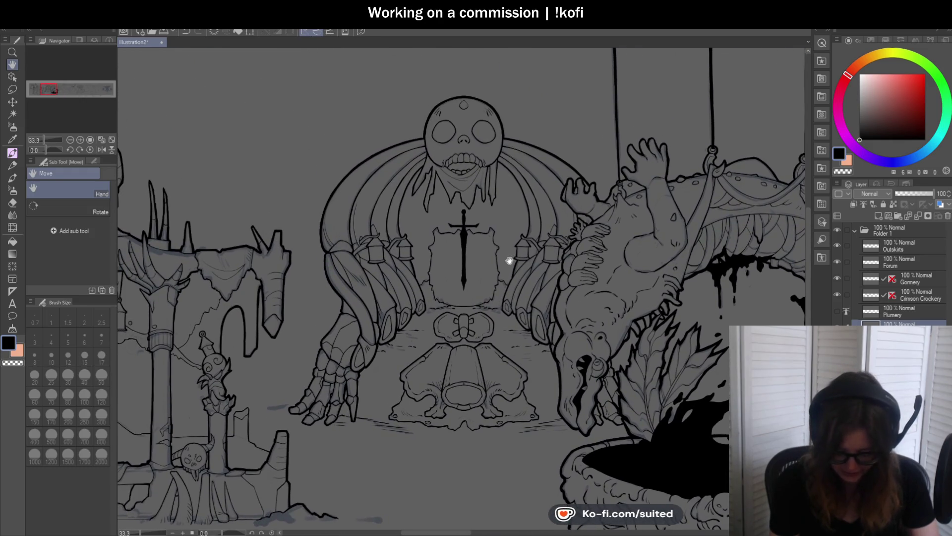
mouse_move(491, 295)
mouse_down()
mouse_move(563, 274)
mouse_move(658, 277)
mouse_up()
mouse_move(512, 297)
mouse_down()
mouse_move(536, 302)
mouse_move(530, 266)
mouse_up()
drag(466, 313, 372, 283)
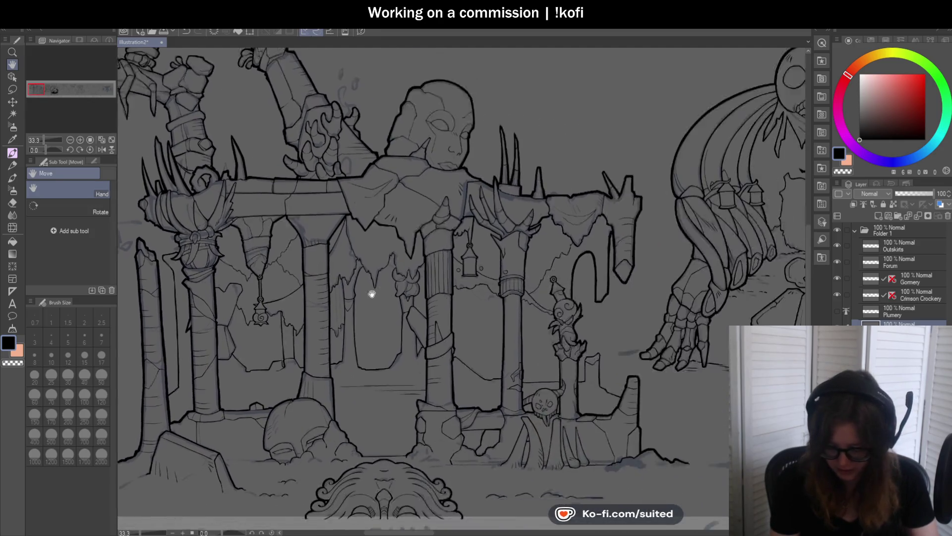
scroll(372, 282, down, 5)
scroll(431, 310, up, 2)
drag(506, 334, 385, 325)
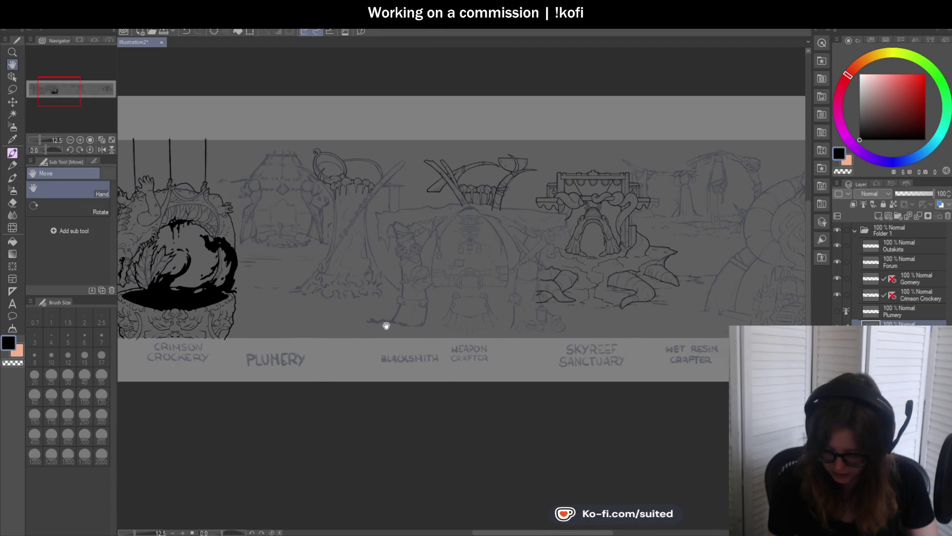
drag(622, 297, 516, 293)
scroll(516, 293, up, 4)
mouse_move(562, 317)
mouse_down()
mouse_move(506, 327)
mouse_move(712, 321)
mouse_up()
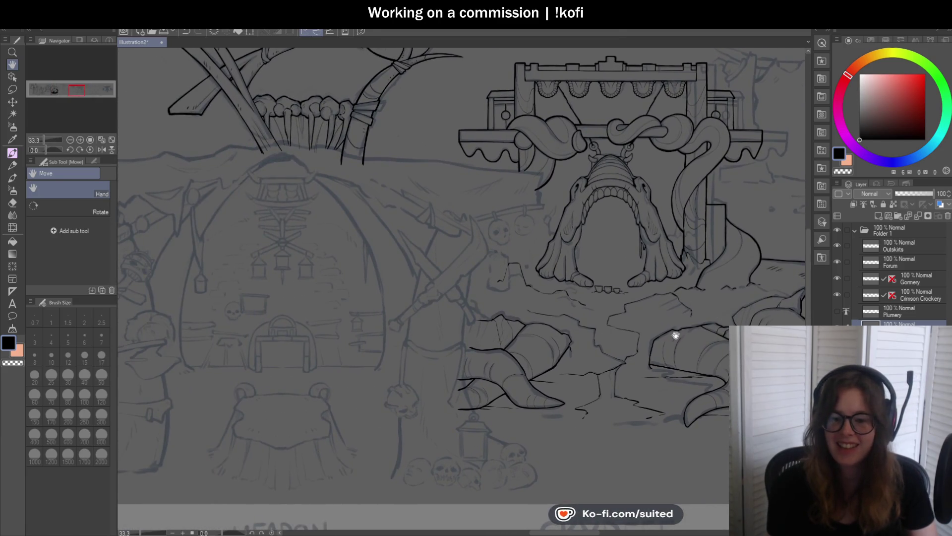
drag(516, 324, 626, 344)
drag(436, 347, 574, 351)
drag(396, 347, 478, 346)
scroll(478, 347, up, 1)
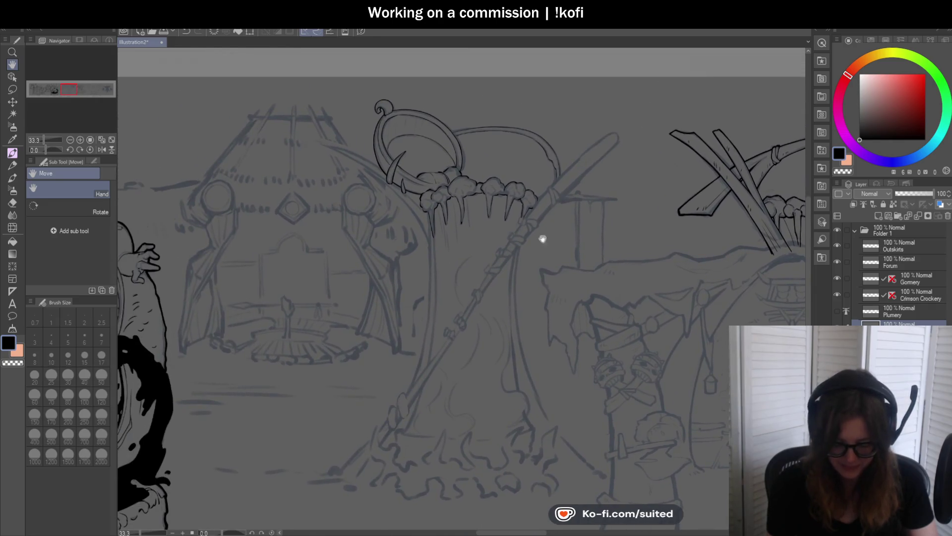
drag(542, 238, 484, 172)
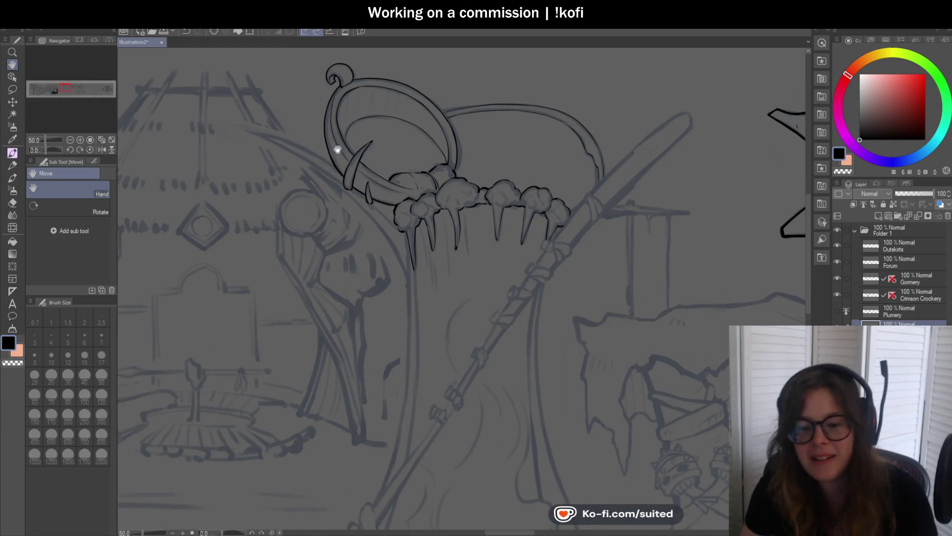
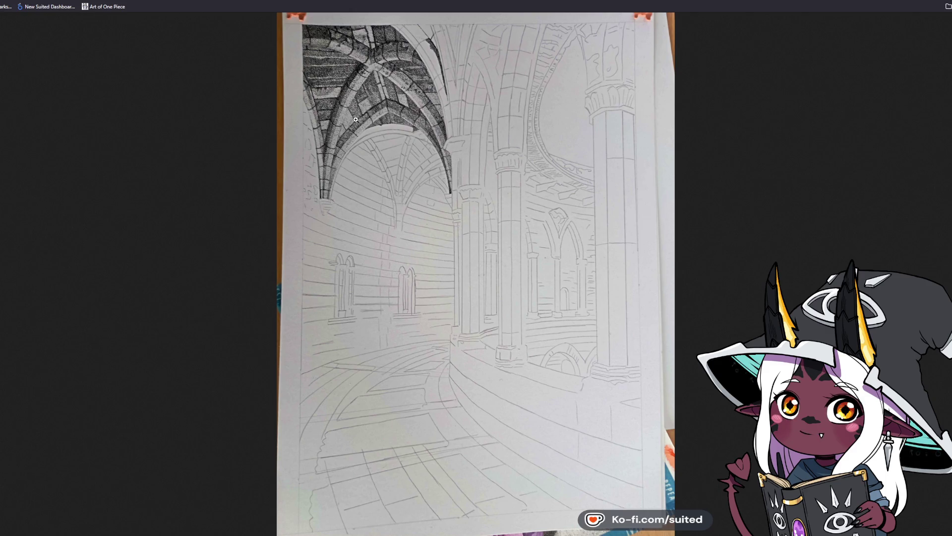
Switch the cathedral drawing between full size and fit-to-window, ending zoomed on the vaulted ceiling
click(394, 63)
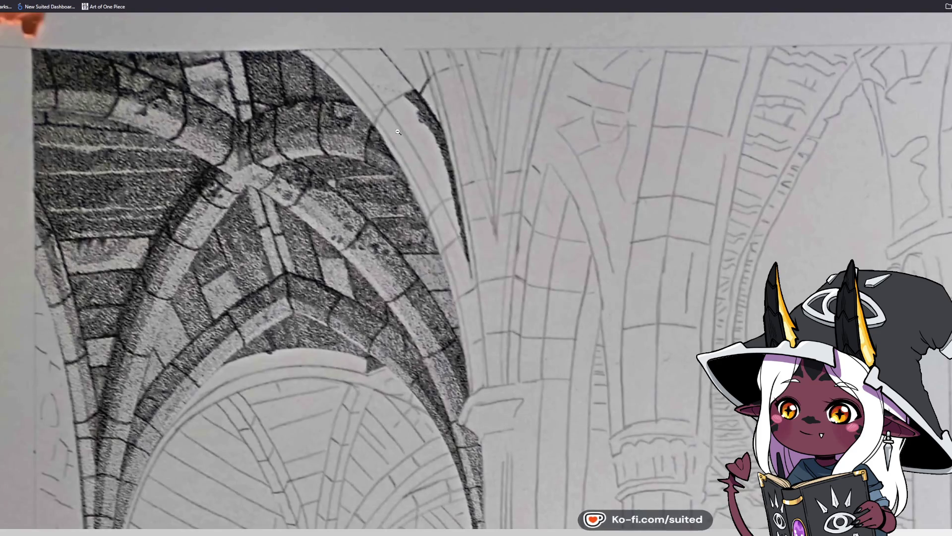
click(385, 200)
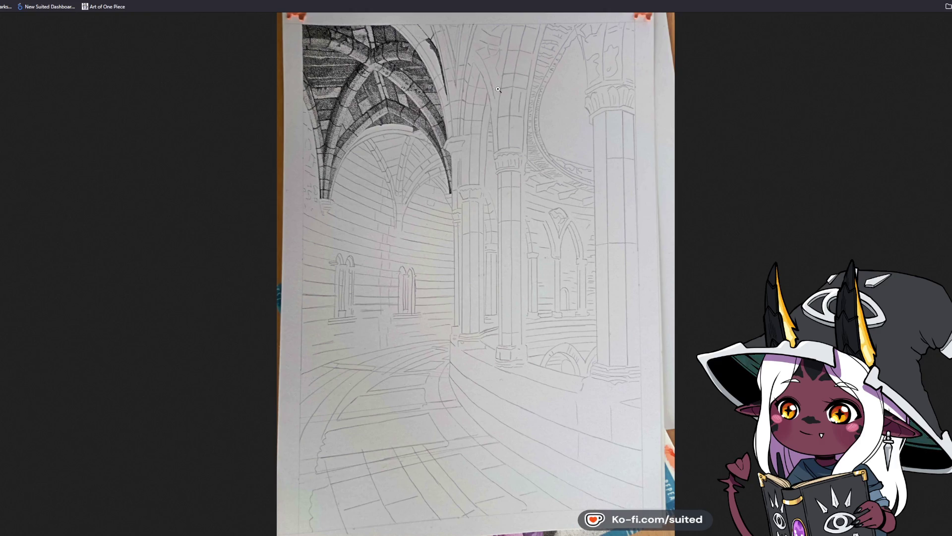
click(529, 73)
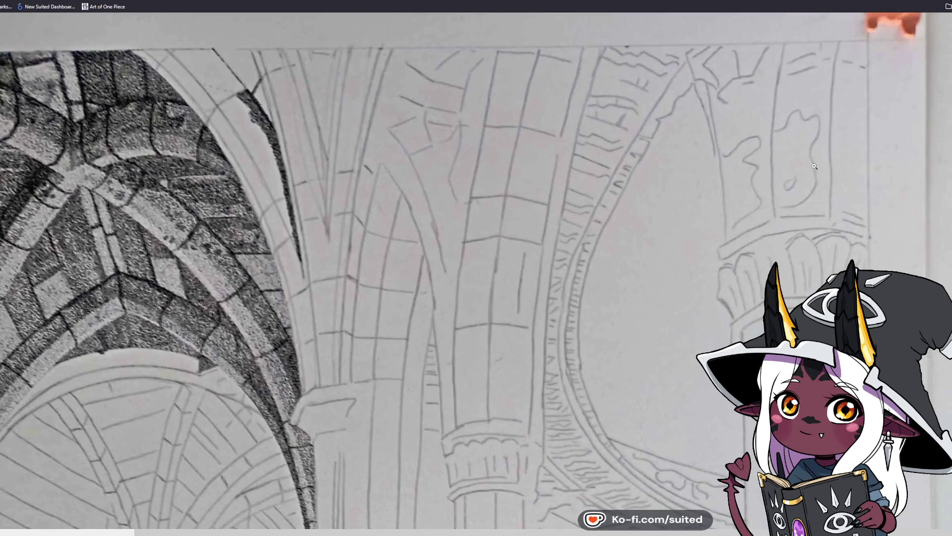
click(181, 296)
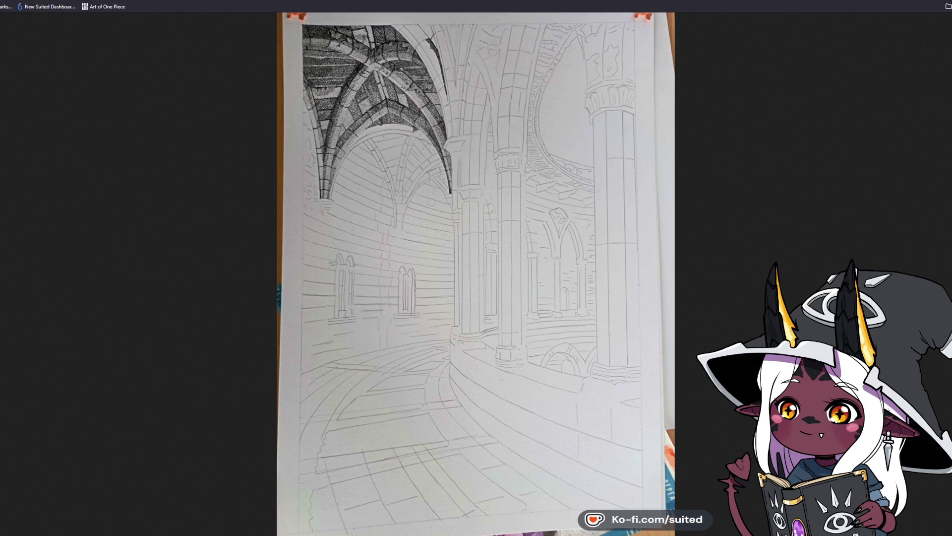
click(357, 83)
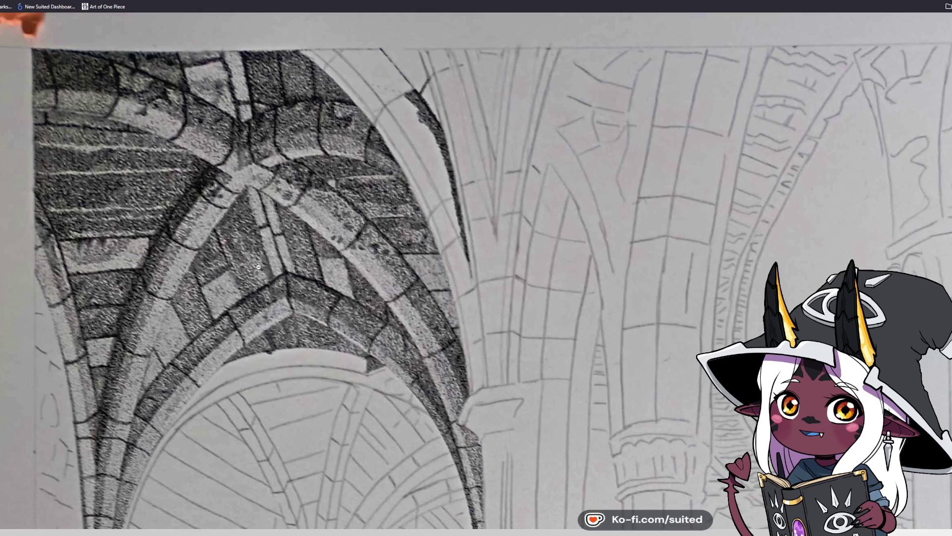
Zoom the cathedral drawing back out to fit the whole image in view
click(175, 271)
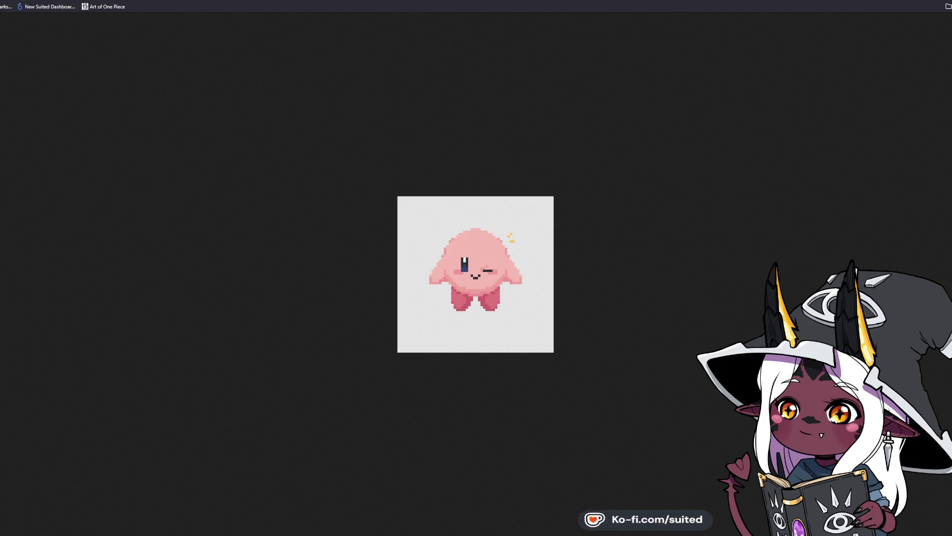
Close the pixel-art image and open the artist's stippled drawing post from the profile grid
click(511, 20)
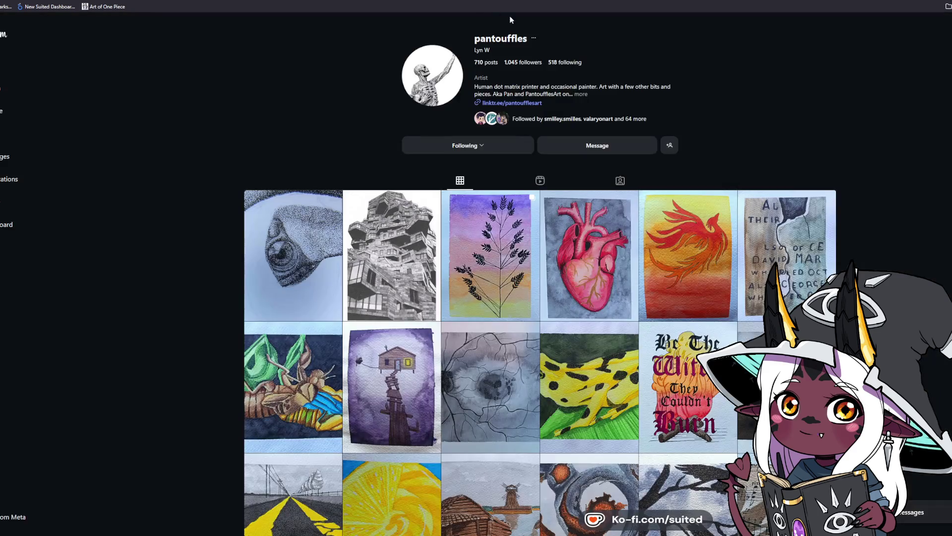
scroll(849, 170, down, 1)
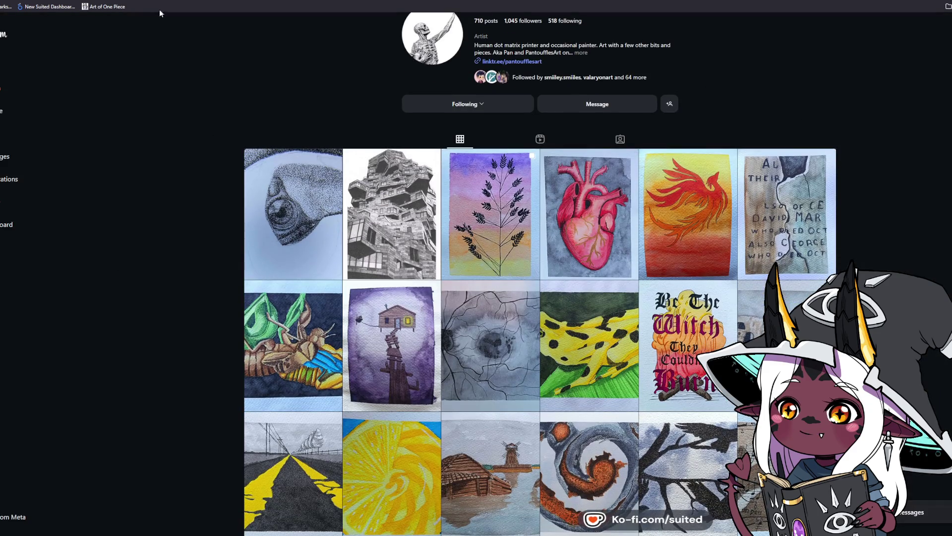
key(ctrl+l)
click(140, 345)
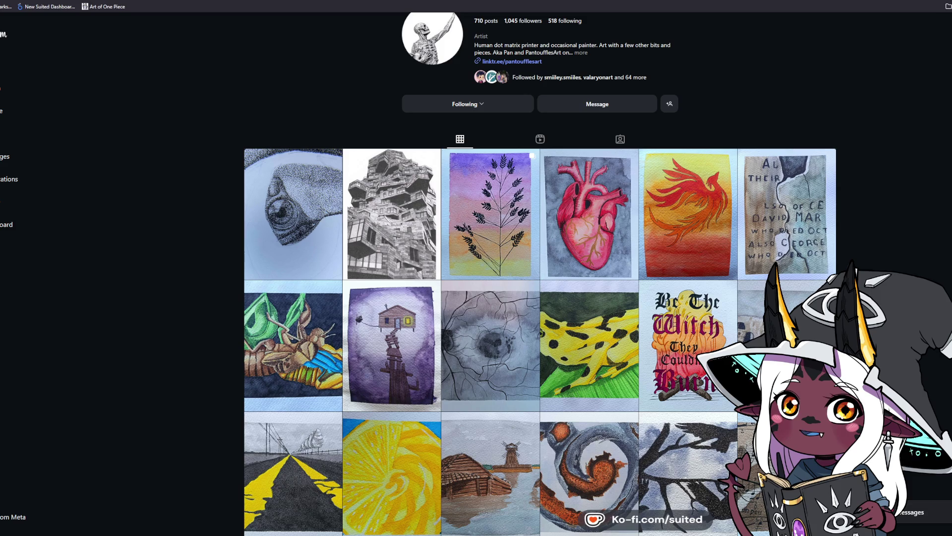
click(255, 260)
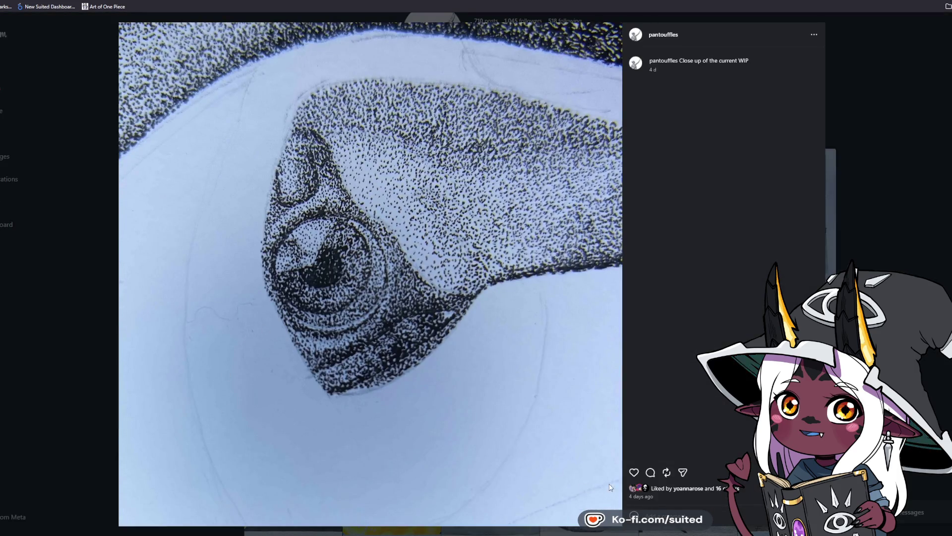
Like the 'Close up of the current WIP' stippled post, raising it to 17 likes
click(634, 471)
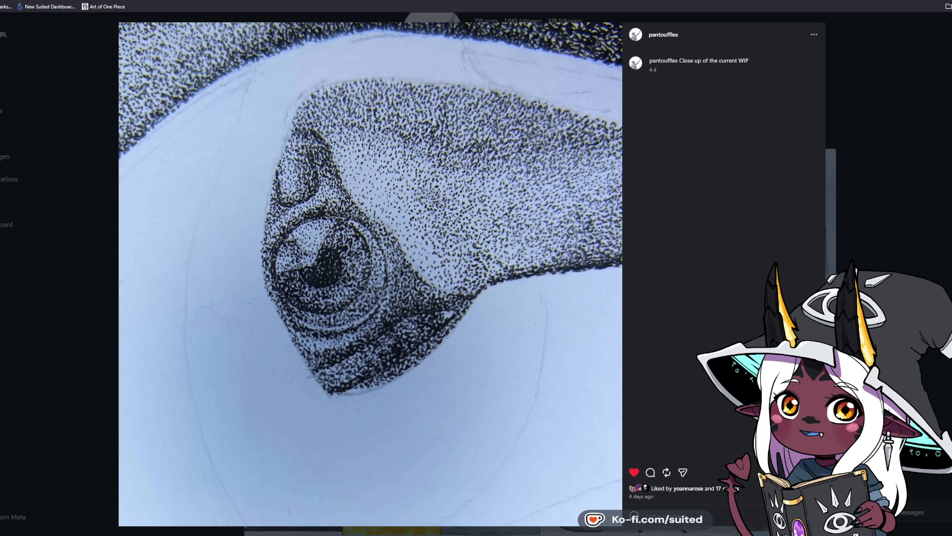
Like the older Valley building drawing post (34 likes), then return to the profile grid
key(Right)
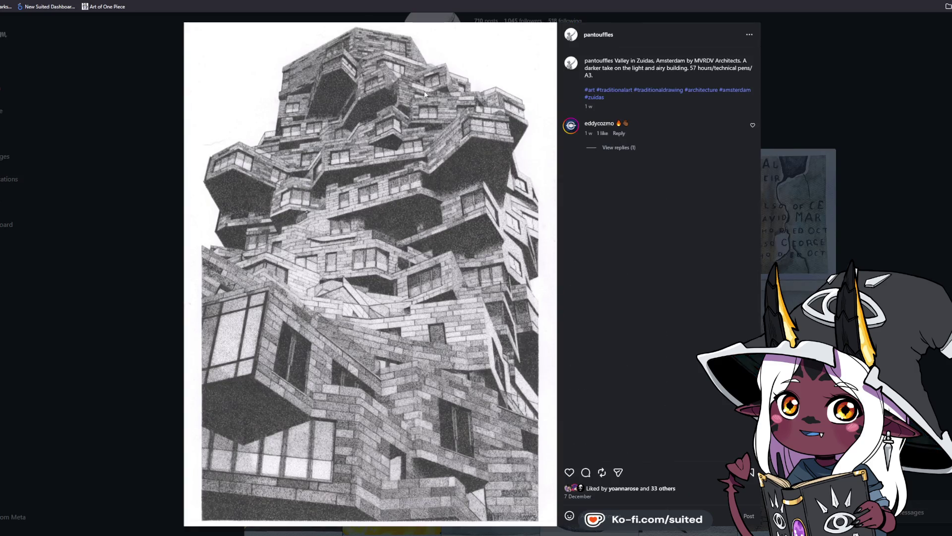
click(569, 473)
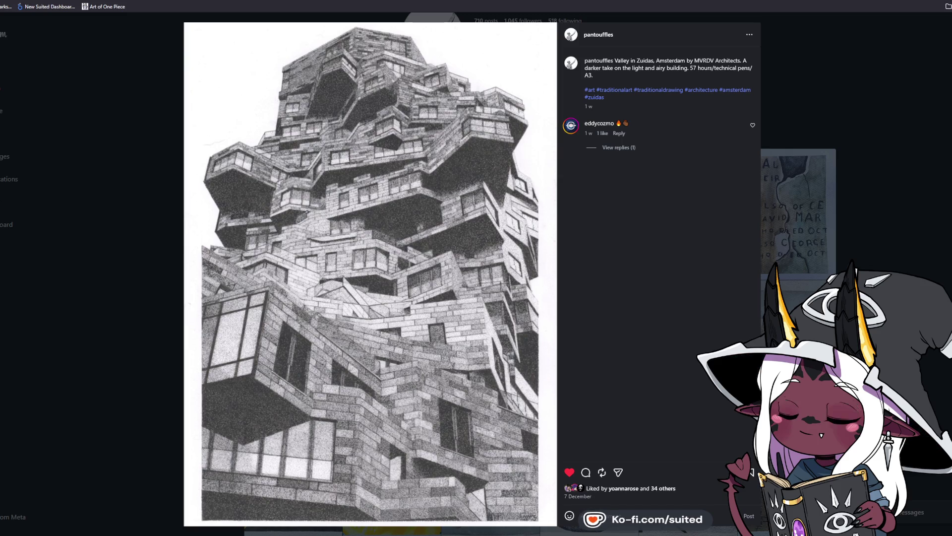
key(Right)
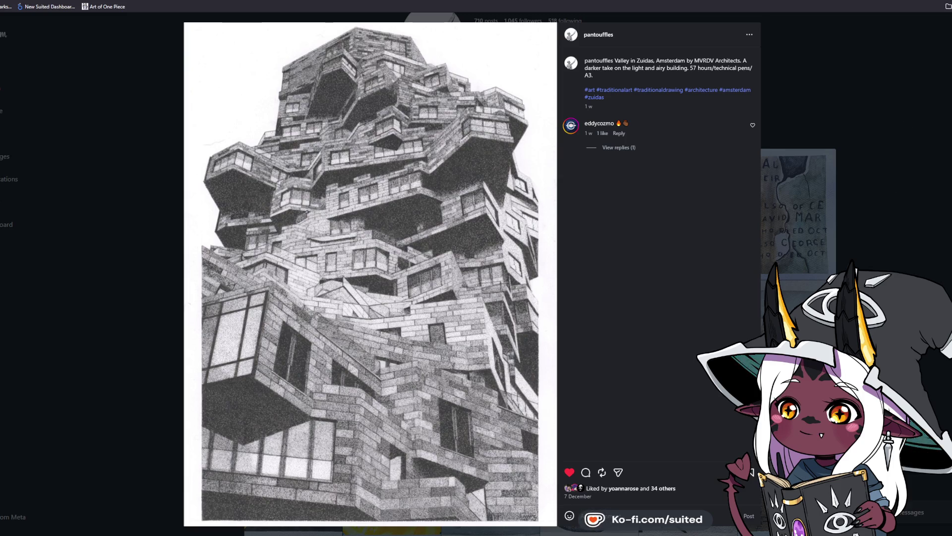
key(Escape)
scroll(395, 396, down, 2)
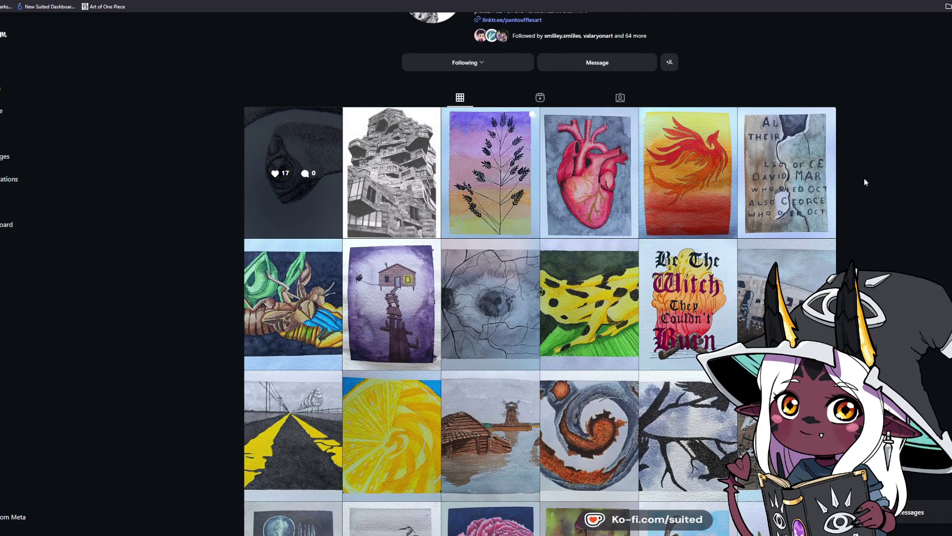
scroll(872, 191, down, 2)
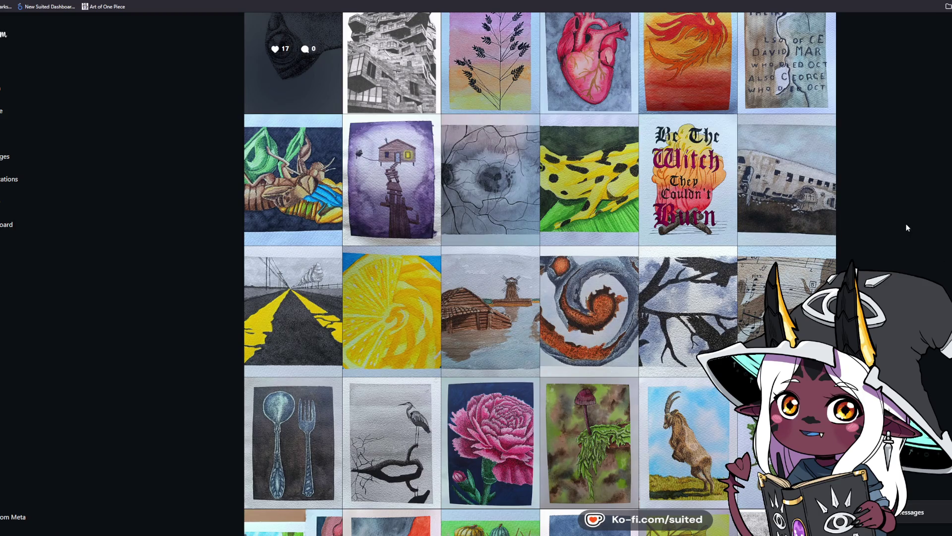
scroll(906, 215, down, 2)
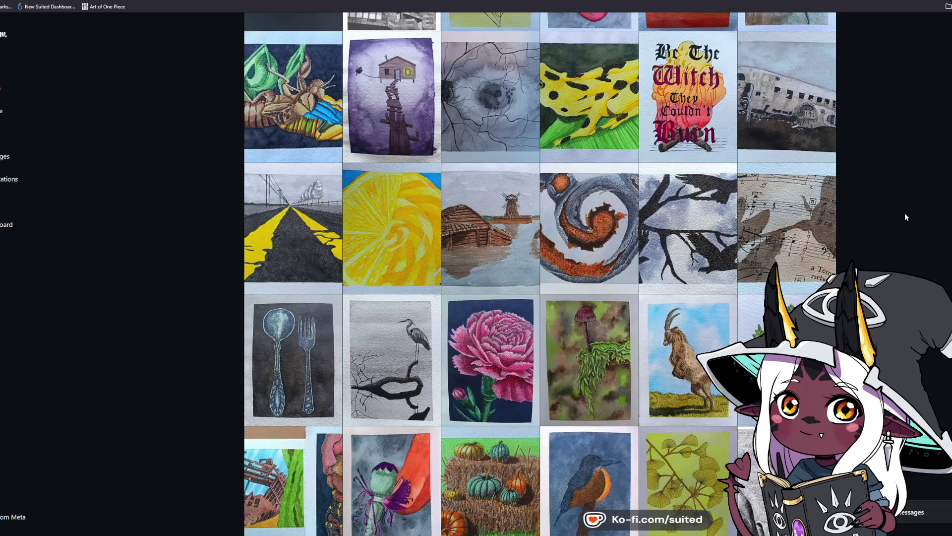
scroll(904, 213, down, 3)
click(689, 476)
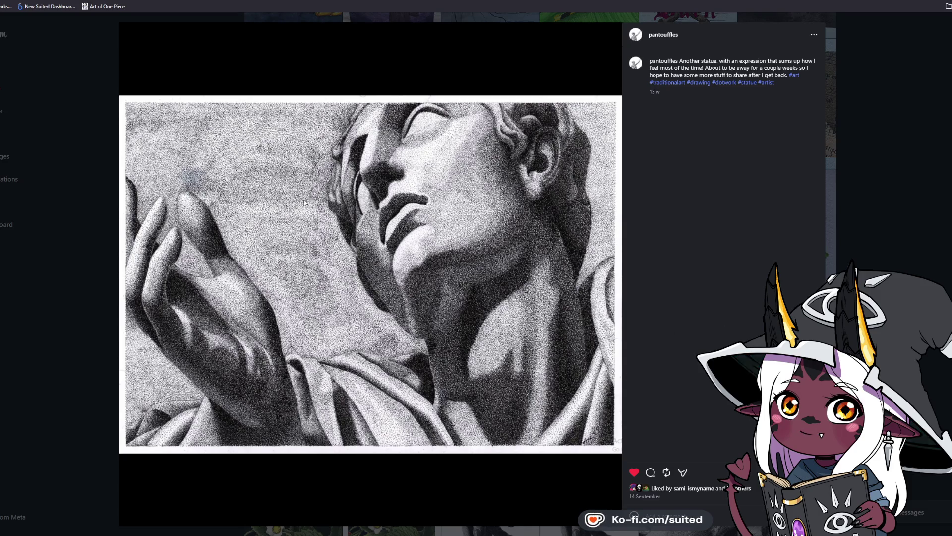
click(867, 156)
scroll(868, 214, down, 1)
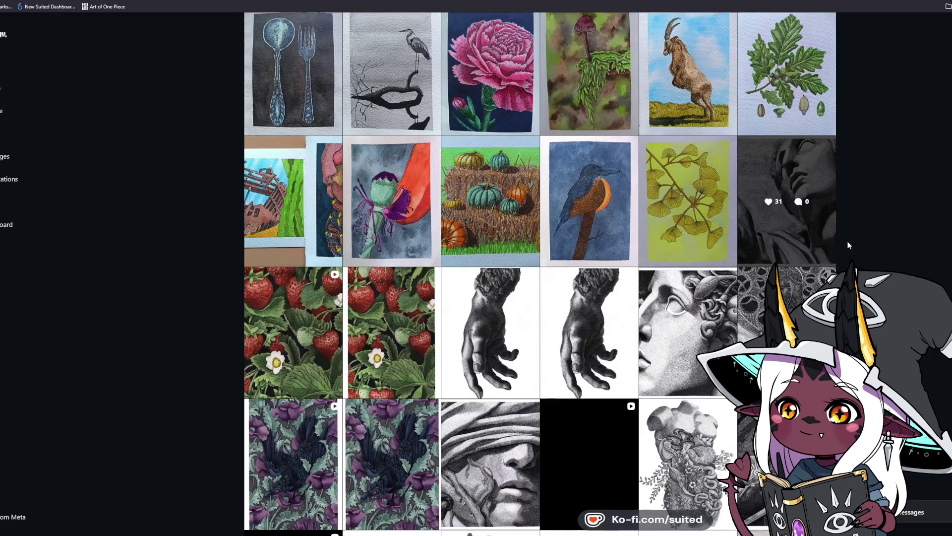
click(686, 289)
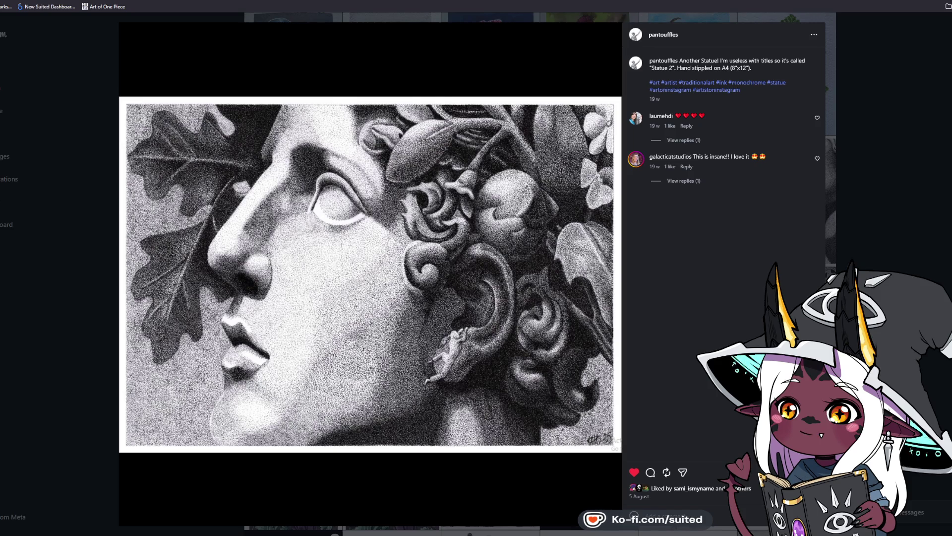
click(883, 201)
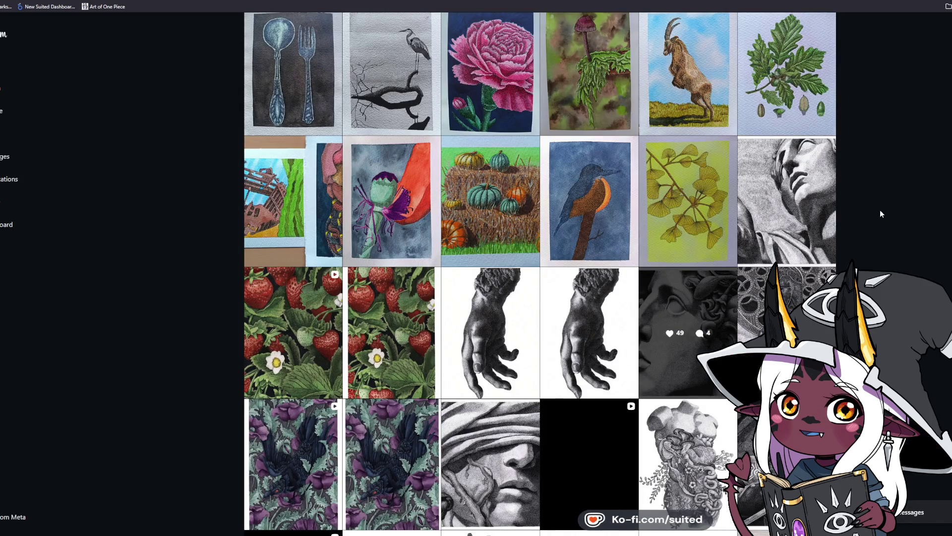
scroll(880, 213, down, 2)
click(796, 291)
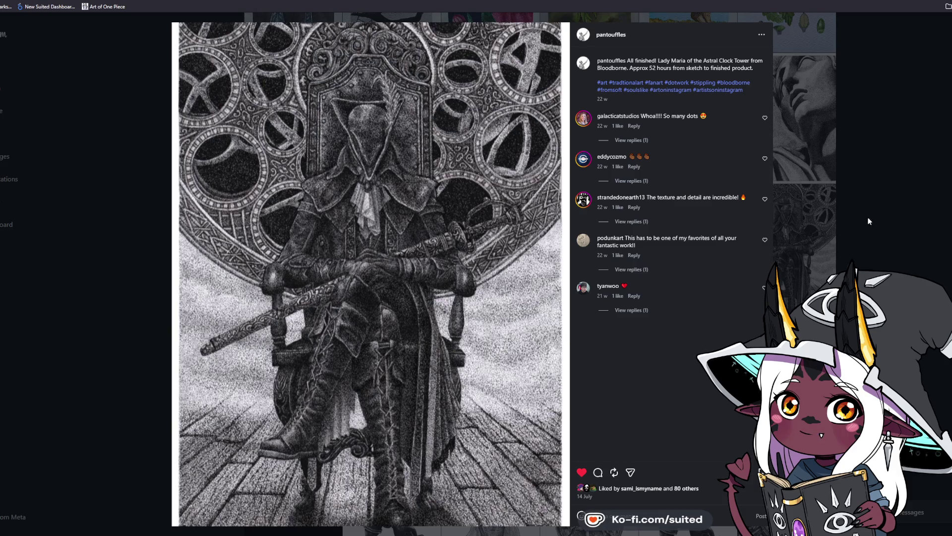
click(883, 198)
scroll(881, 208, up, 1)
scroll(877, 218, down, 3)
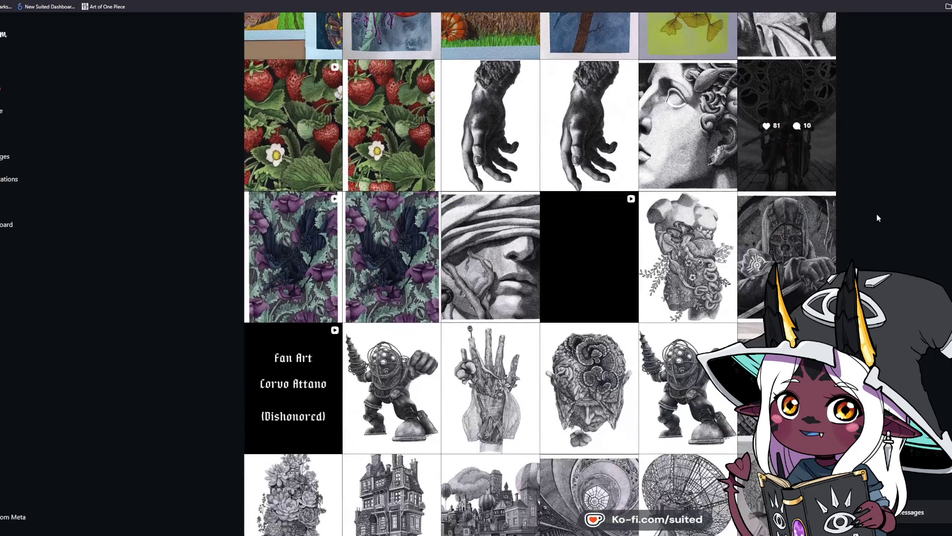
click(501, 298)
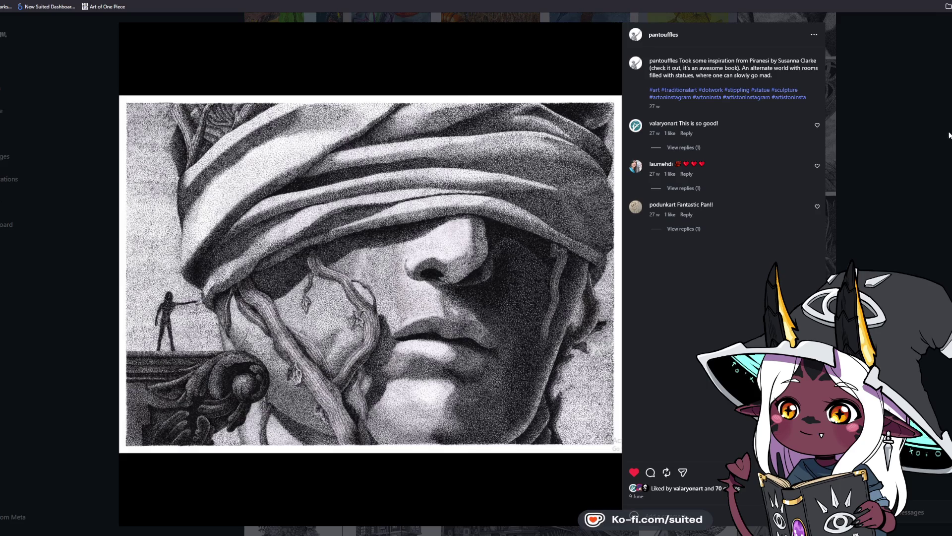
click(870, 134)
scroll(863, 147, down, 1)
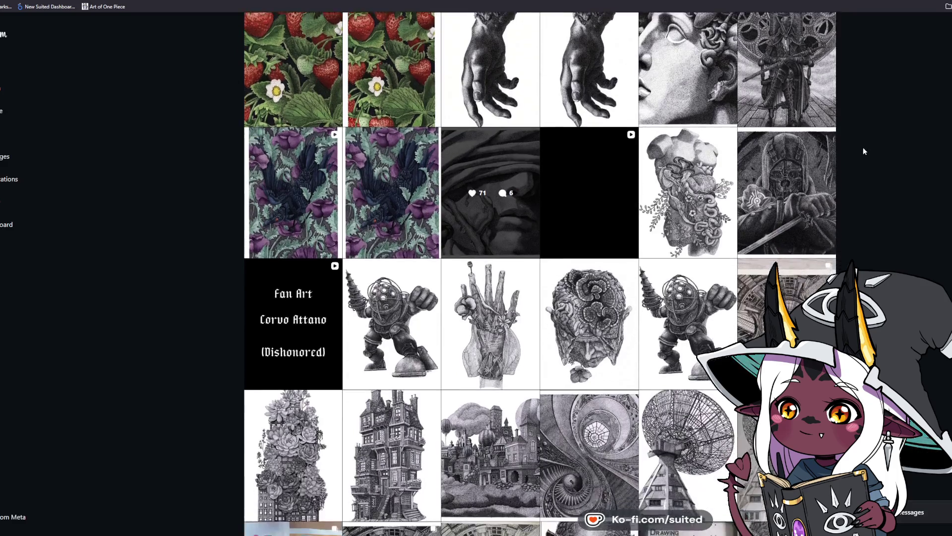
scroll(863, 147, down, 3)
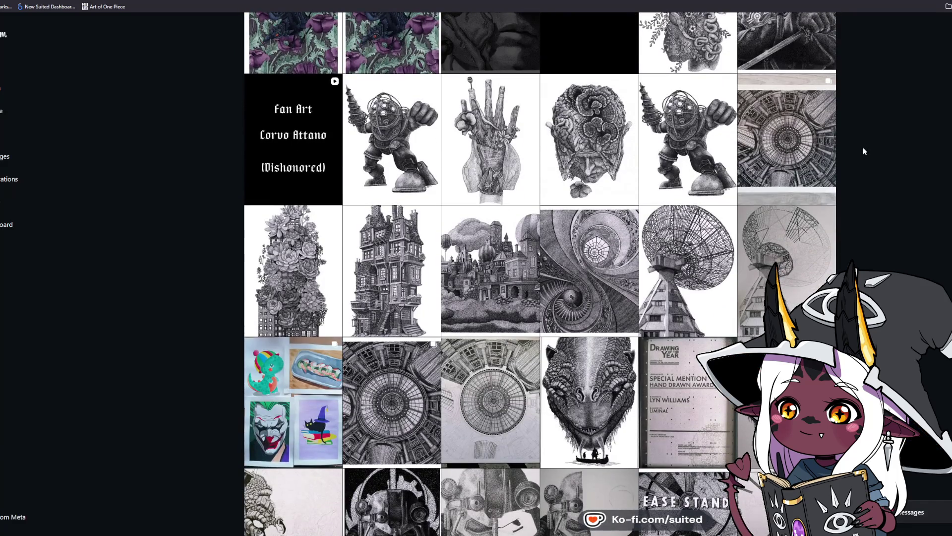
scroll(864, 147, down, 2)
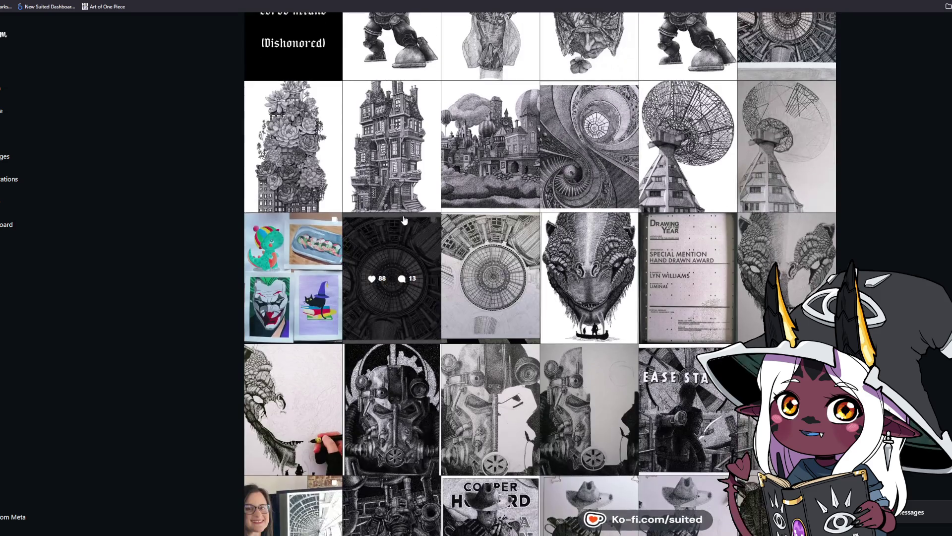
click(381, 247)
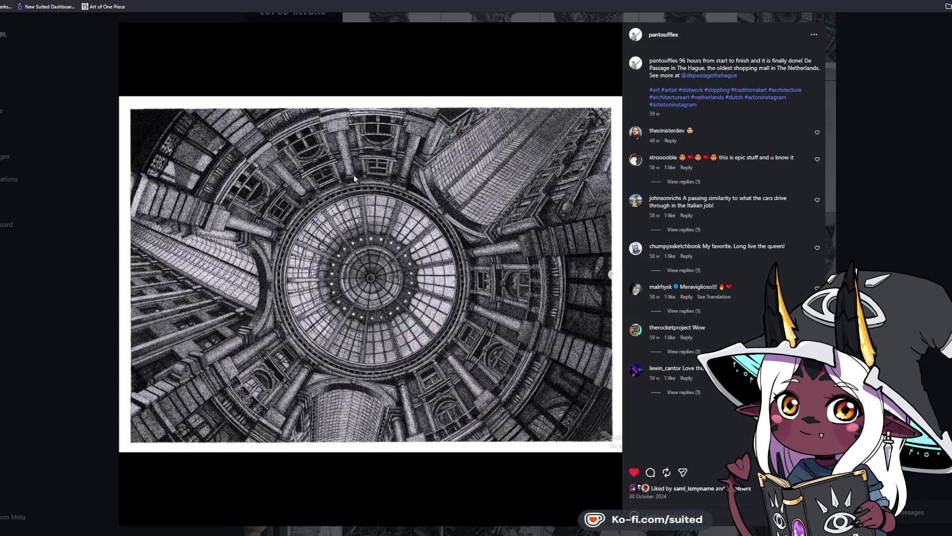
Dismiss the content-unavailable notice and view the Drawing of the Year award post
click(859, 172)
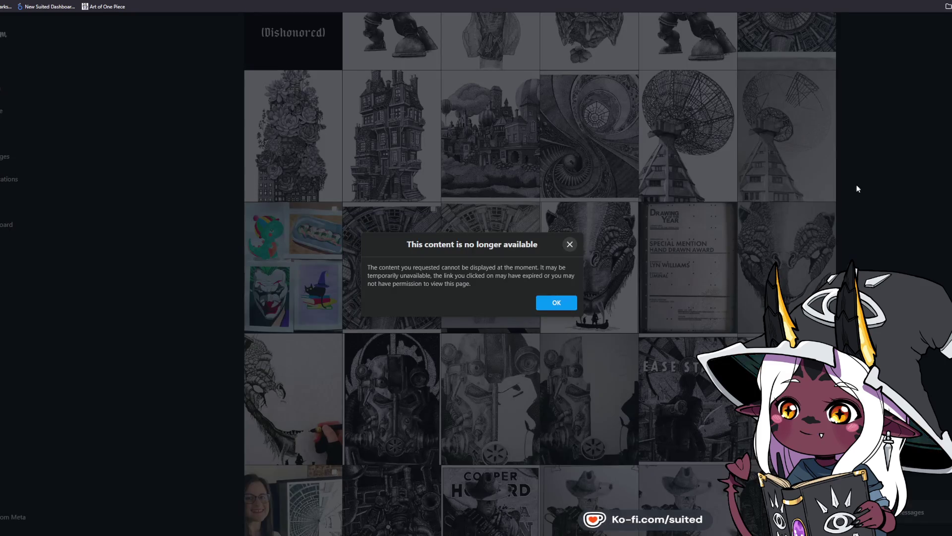
click(569, 245)
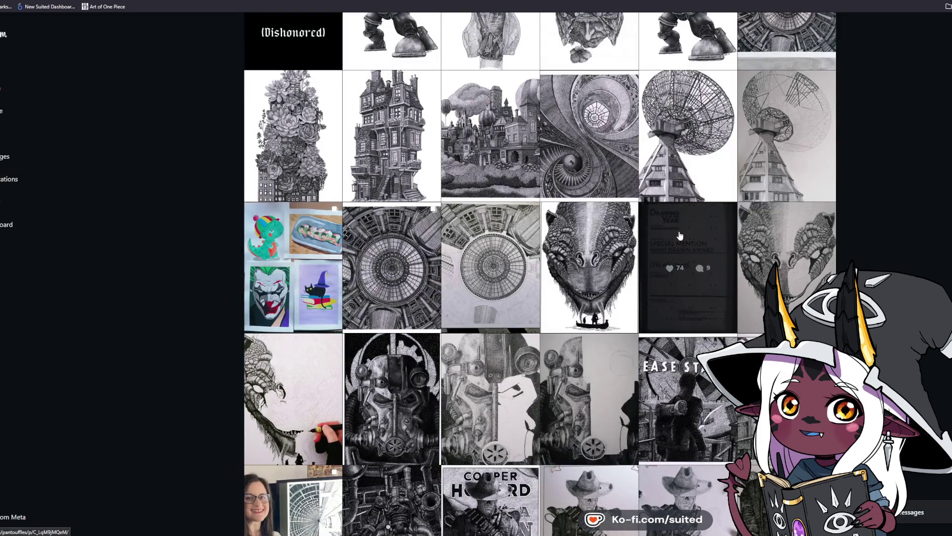
click(654, 272)
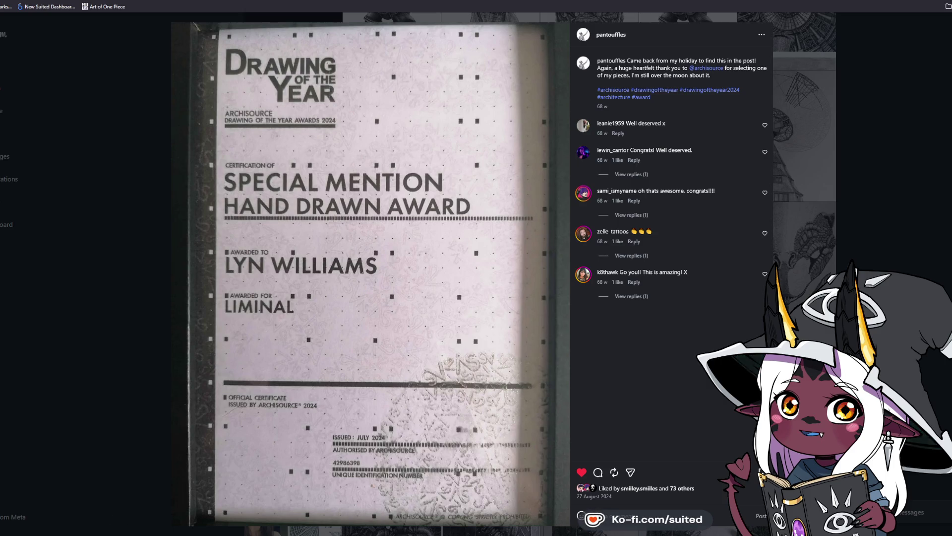
click(895, 210)
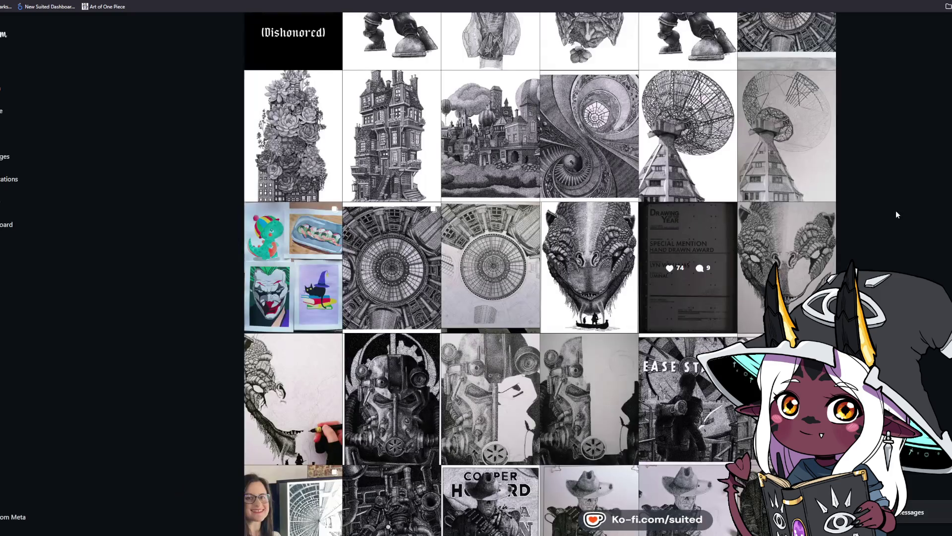
scroll(895, 211, down, 3)
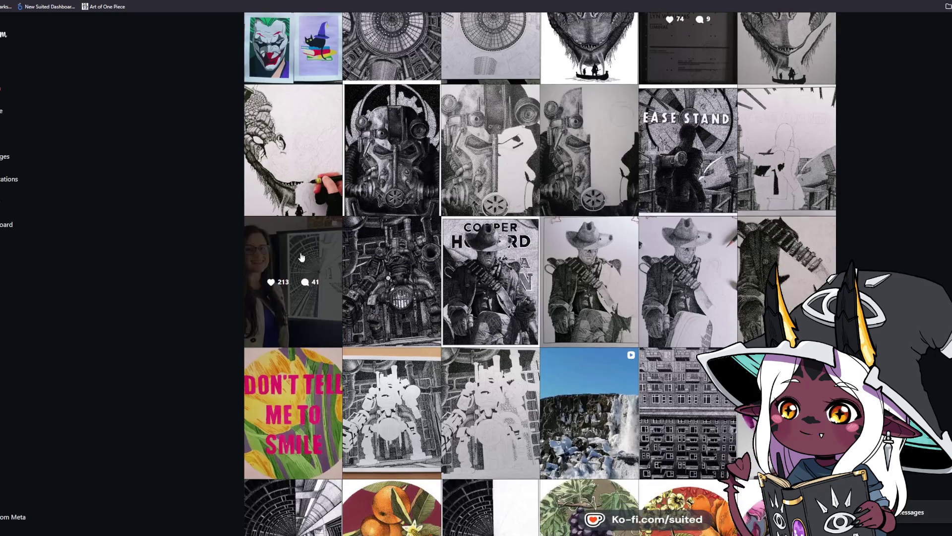
View the tunnel-drawing award photo post, flipping to the award card and back
click(300, 252)
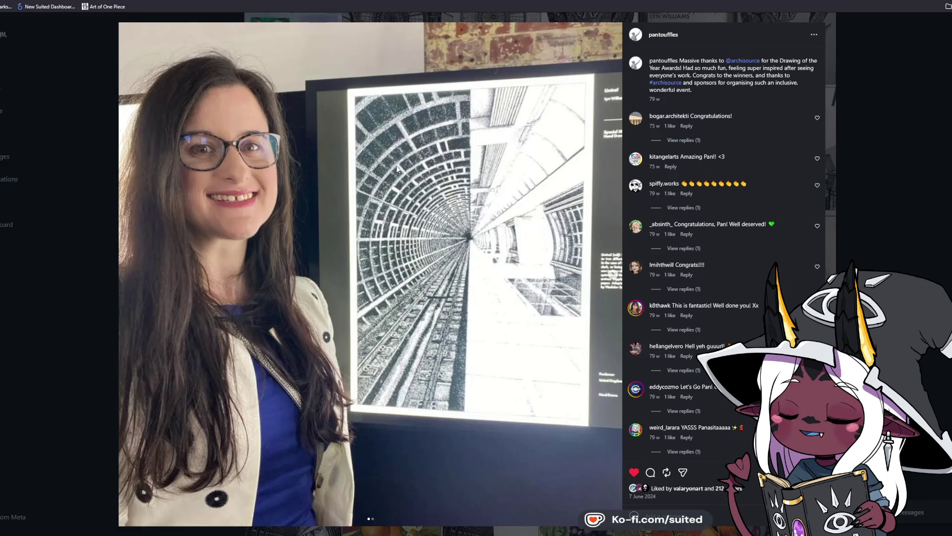
click(614, 274)
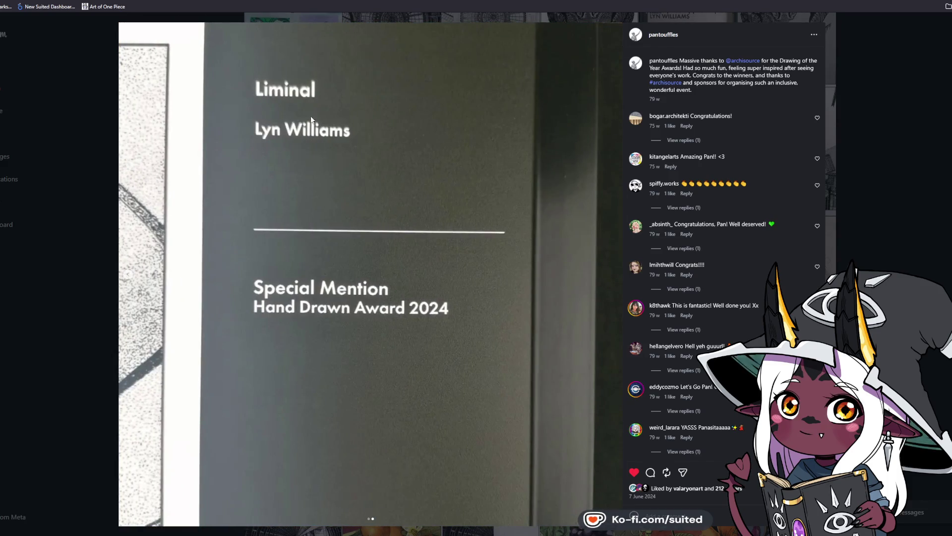
click(129, 281)
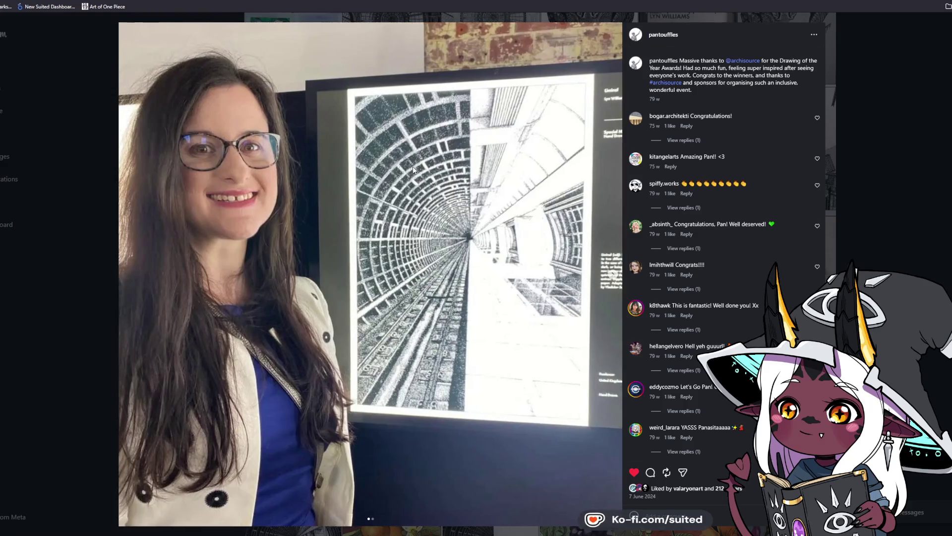
click(879, 163)
scroll(879, 162, down, 5)
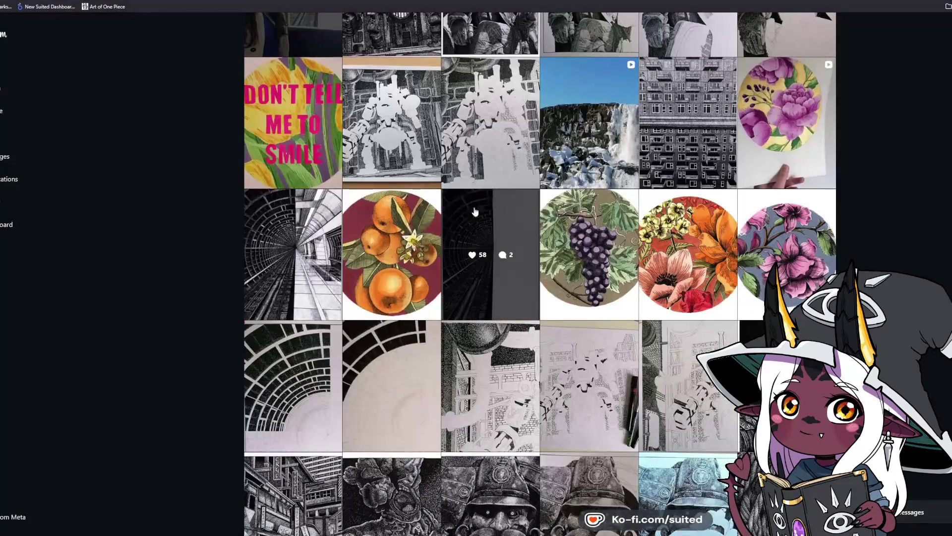
View the finished tunnel drawing and the Scrapped Watchman stippling posts, closing each
click(314, 203)
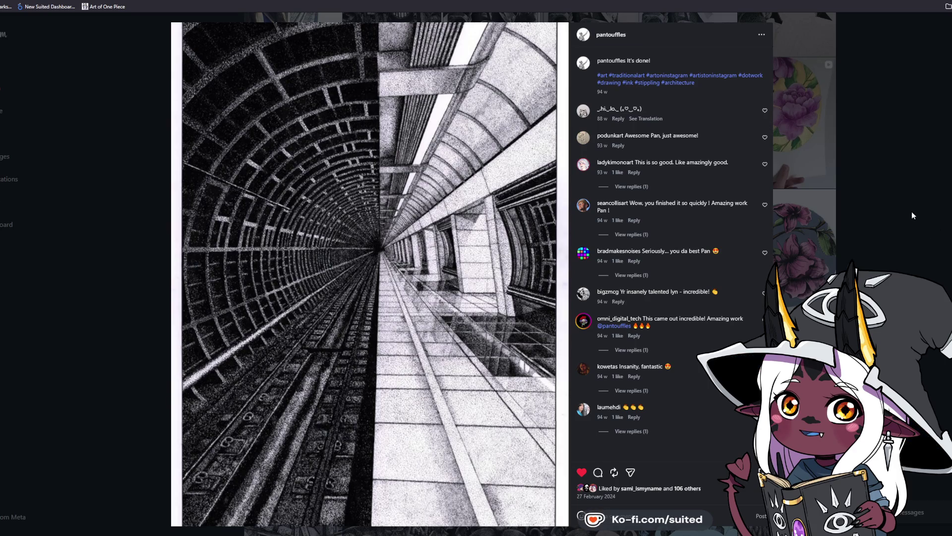
click(874, 225)
scroll(474, 380, down, 3)
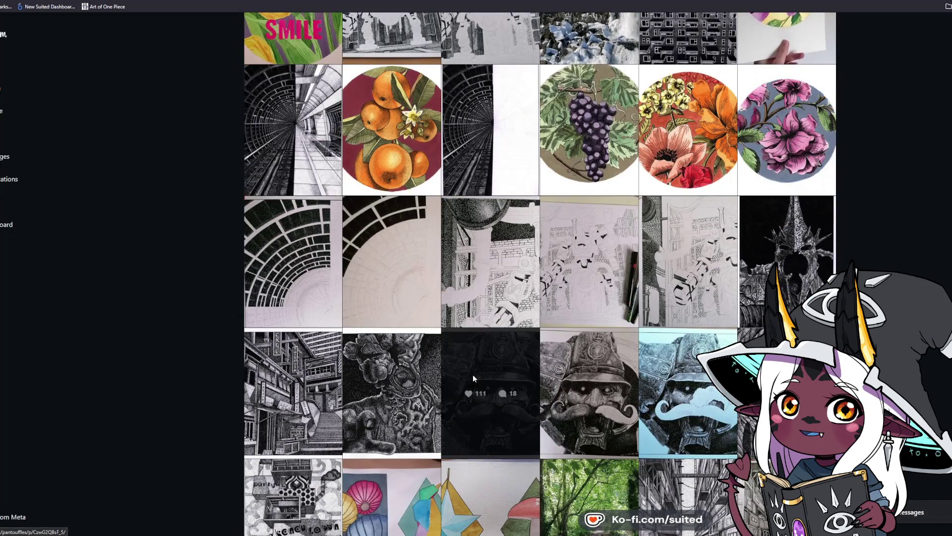
click(474, 379)
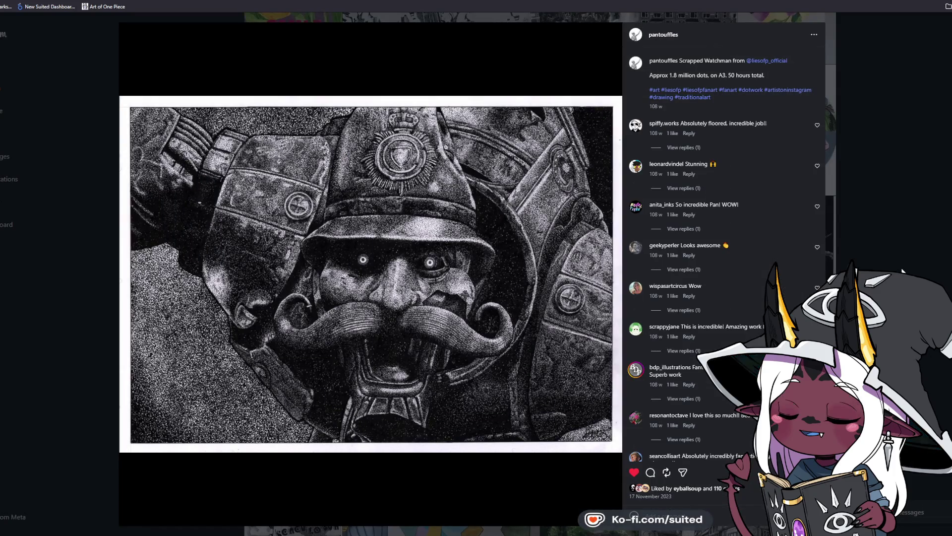
key(Escape)
Scroll up the grid and open the dotwork T-60 power-armour helmet post
scroll(541, 273, up, 5)
scroll(385, 358, up, 5)
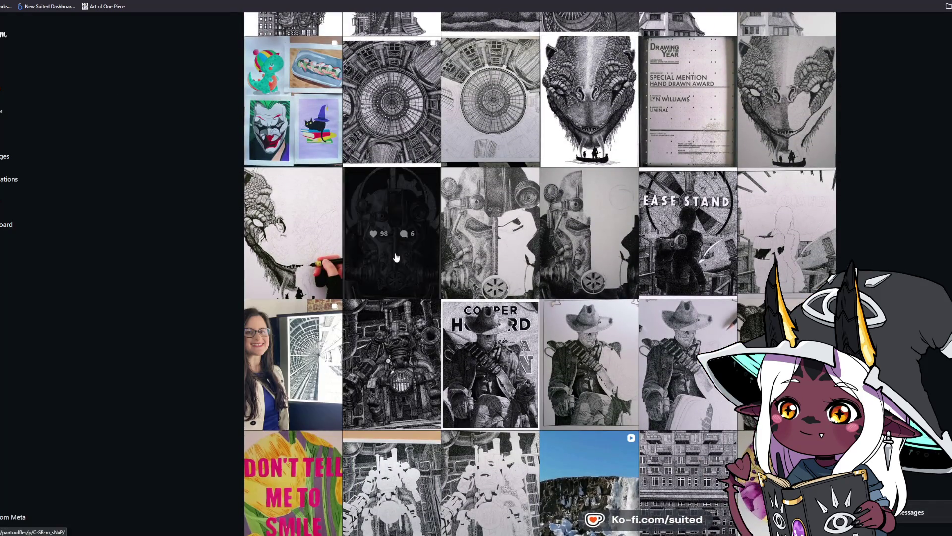
click(390, 276)
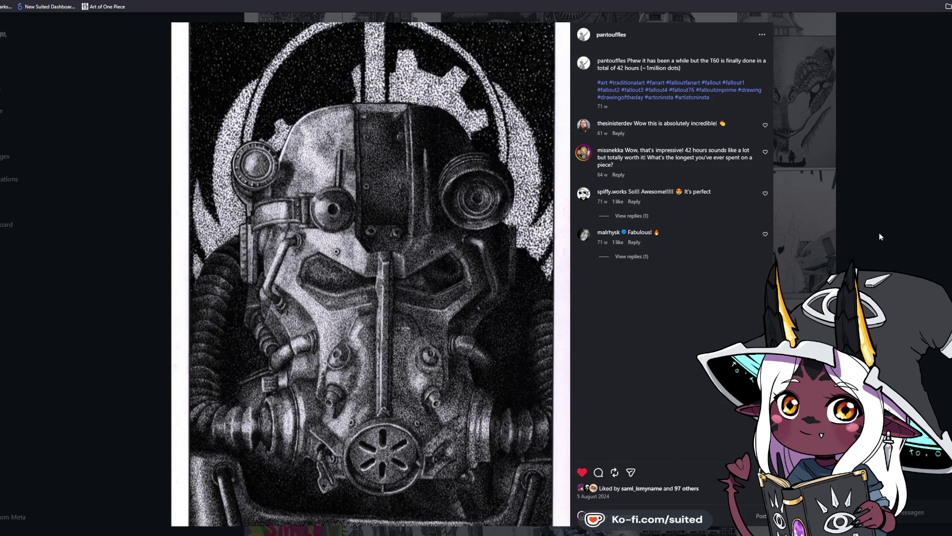
Open the Big Daddy post, compare the 2018 original with the 2025 redraw, then close it
click(942, 40)
scroll(907, 219, up, 5)
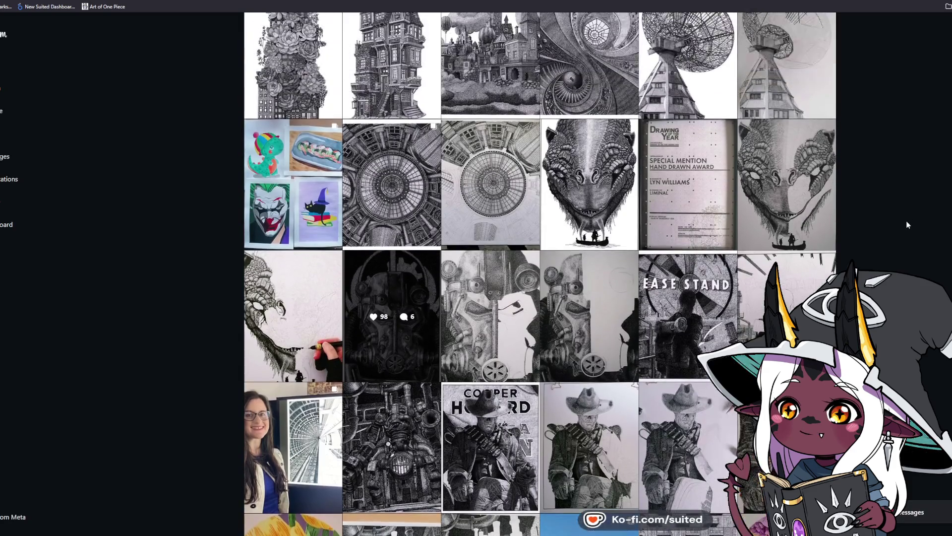
scroll(906, 224, up, 1)
click(688, 168)
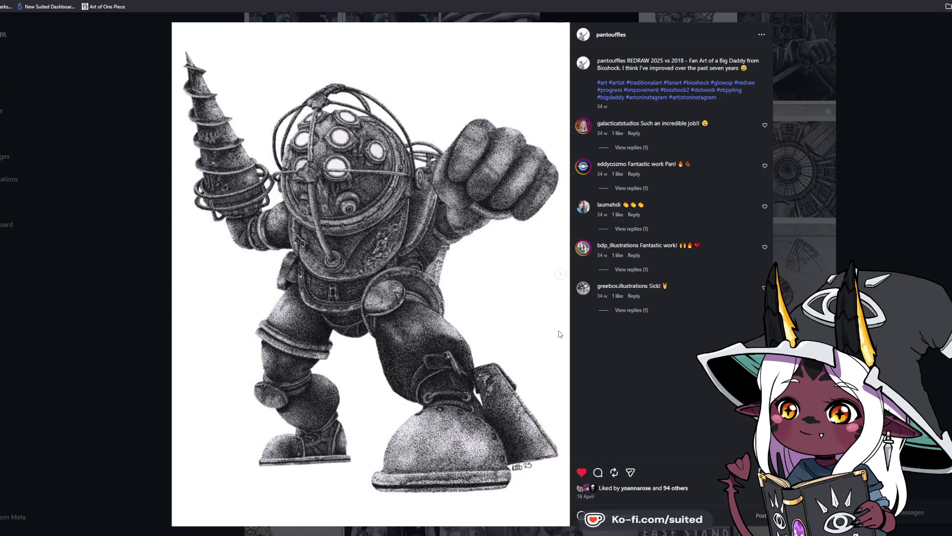
click(568, 276)
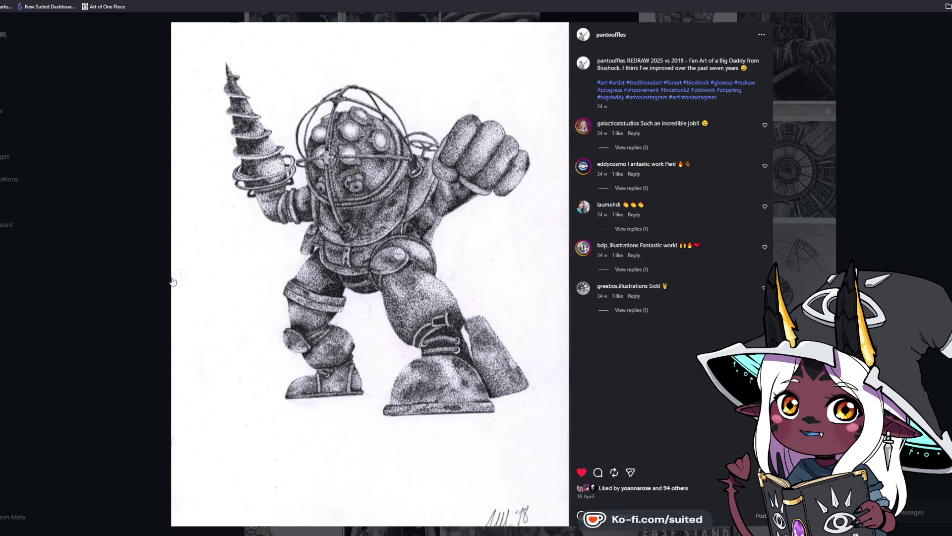
click(178, 278)
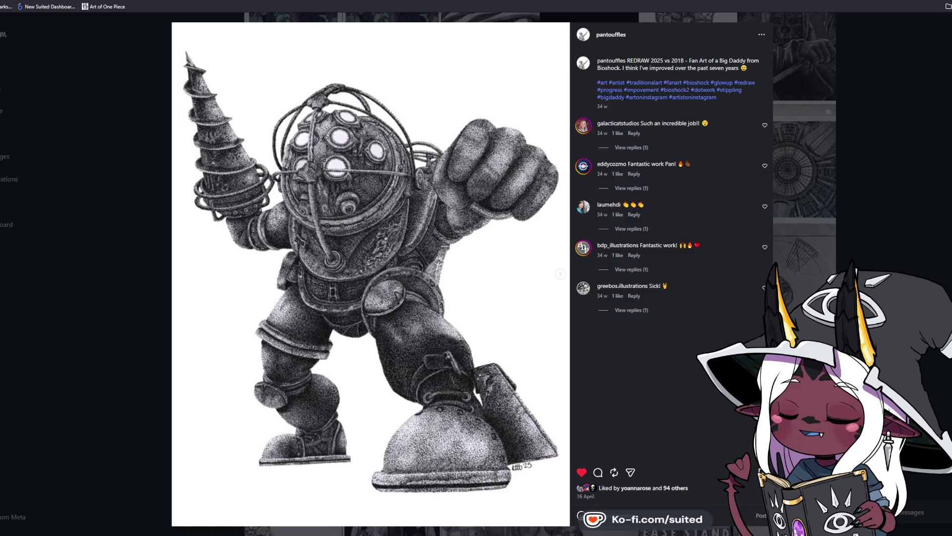
key(Escape)
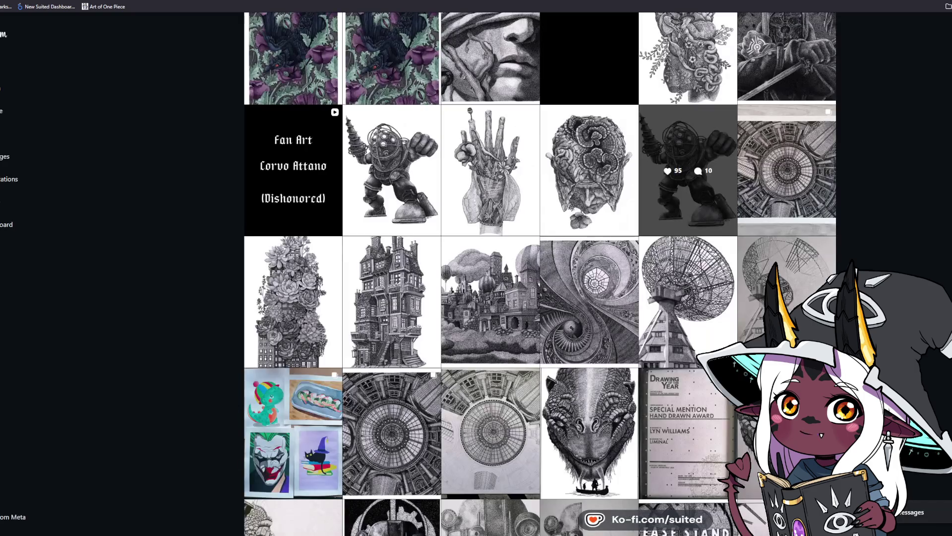
Scroll up past the watercolour paintings to the top of the artist's profile
scroll(689, 486, up, 6)
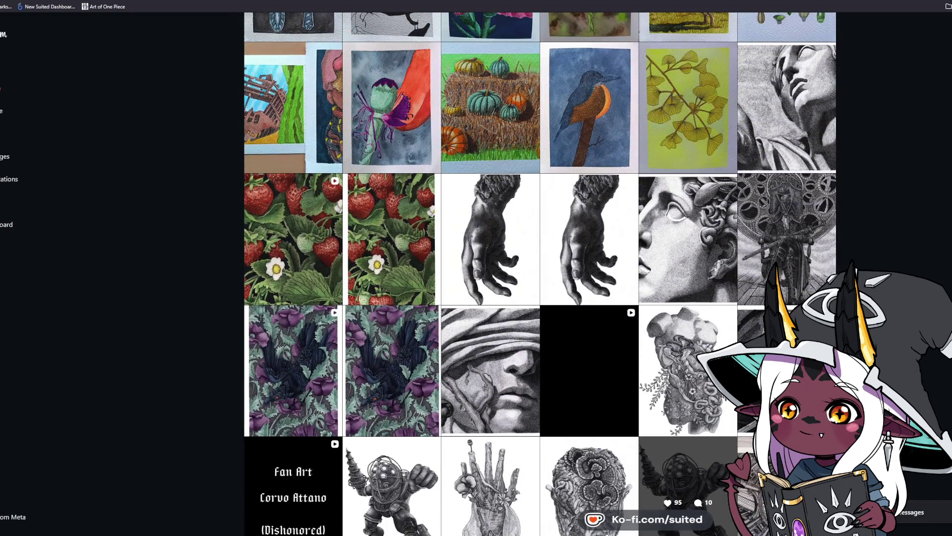
scroll(689, 486, up, 2)
scroll(689, 486, down, 1)
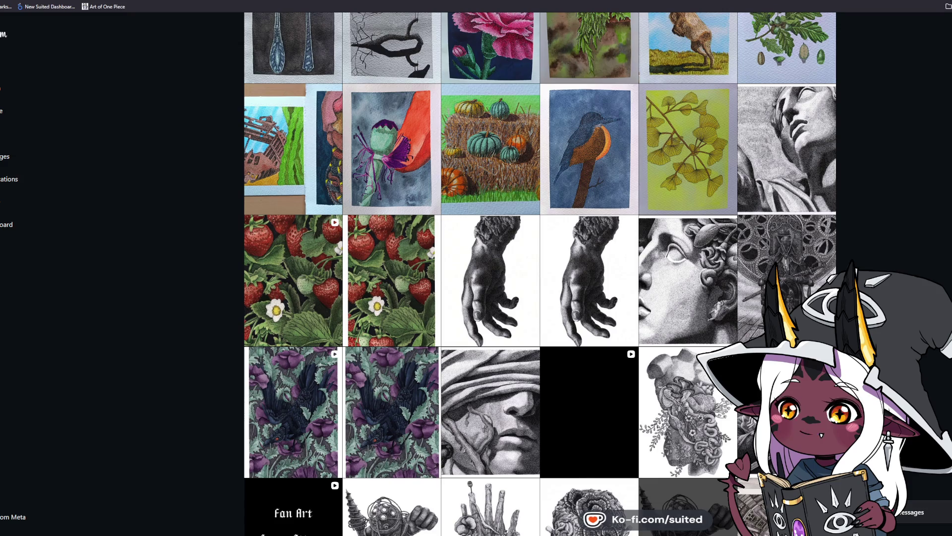
scroll(540, 274, up, 3)
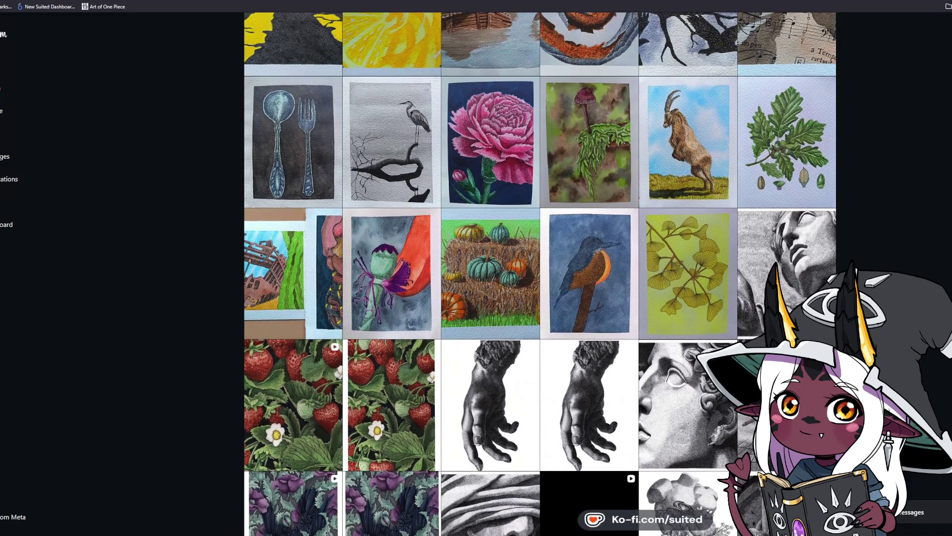
scroll(540, 273, up, 2)
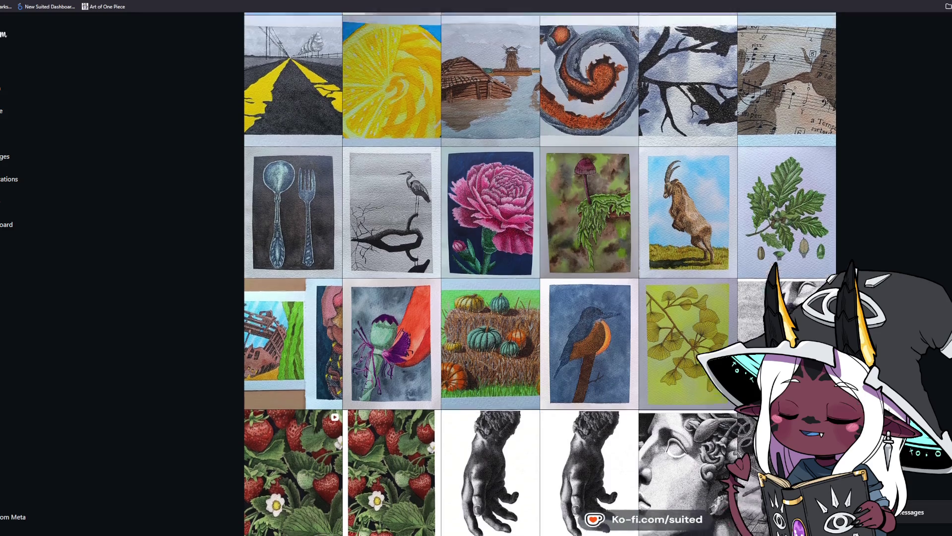
scroll(540, 274, up, 1)
scroll(541, 274, up, 6)
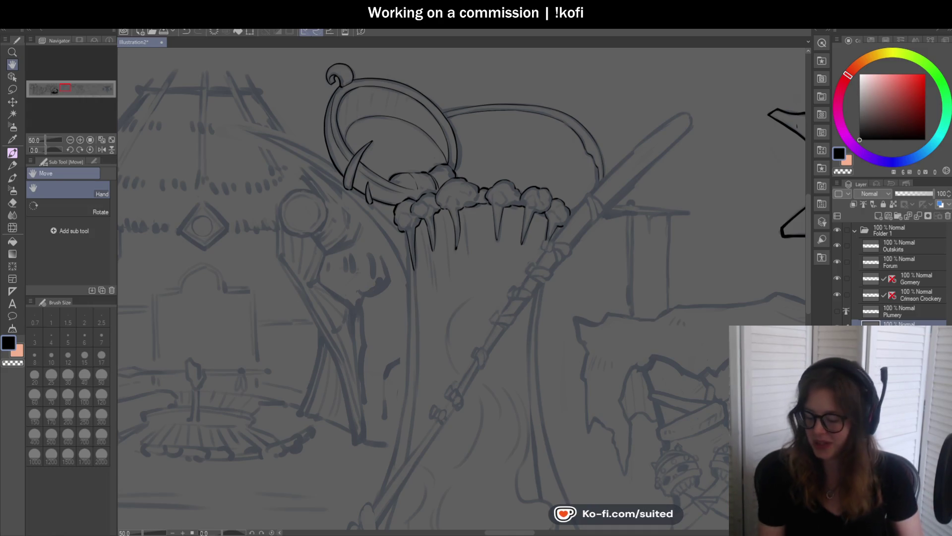
Pan to the claw above the middle storefront and switch to the inking pen
scroll(440, 181, down, 2)
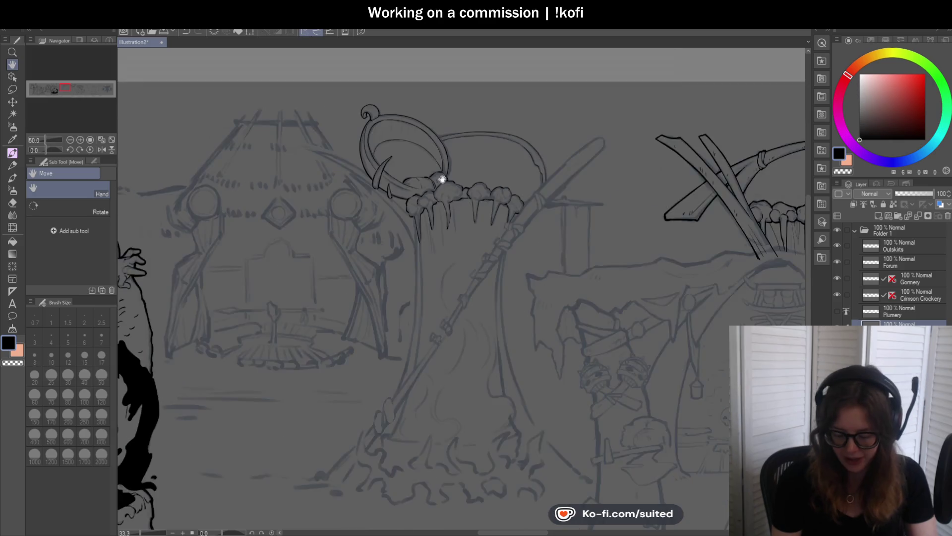
drag(440, 181, 545, 243)
key(p)
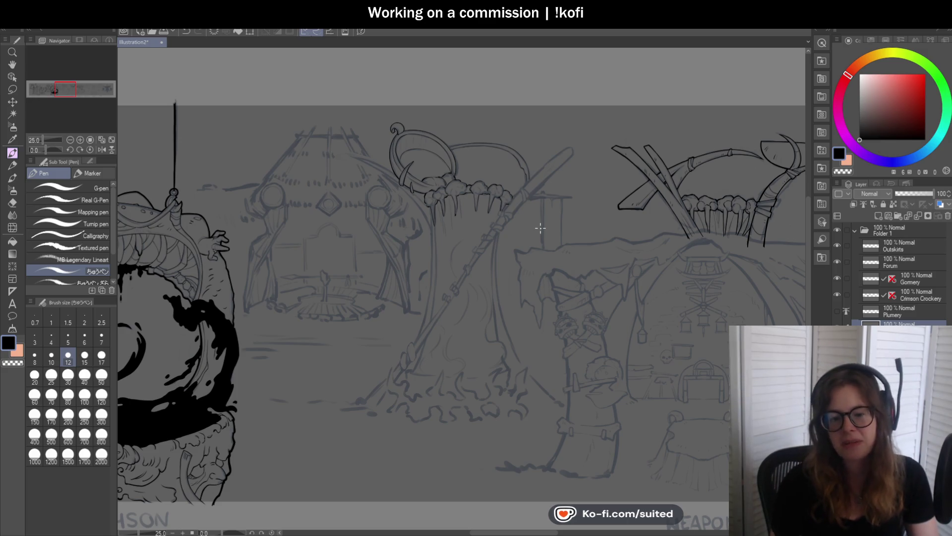
scroll(498, 228, down, 4)
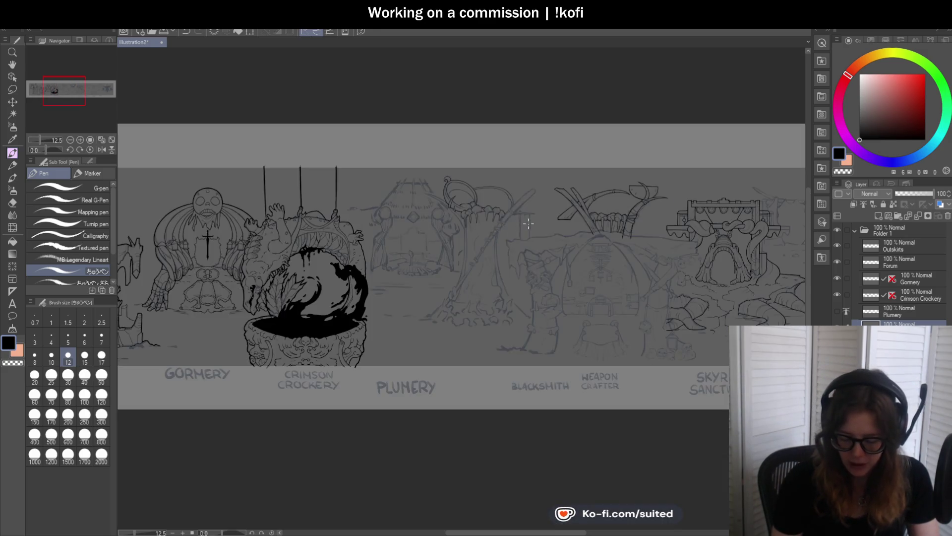
scroll(484, 273, up, 5)
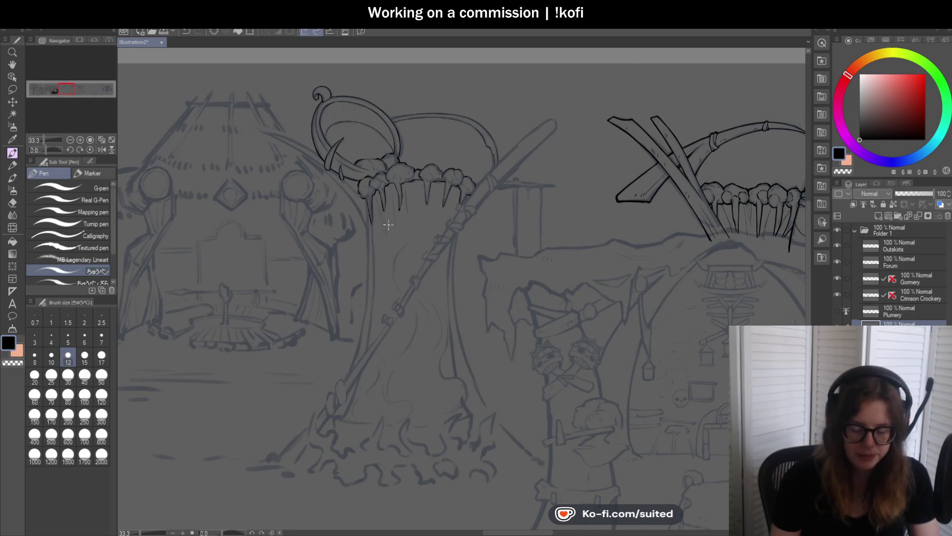
scroll(388, 224, up, 6)
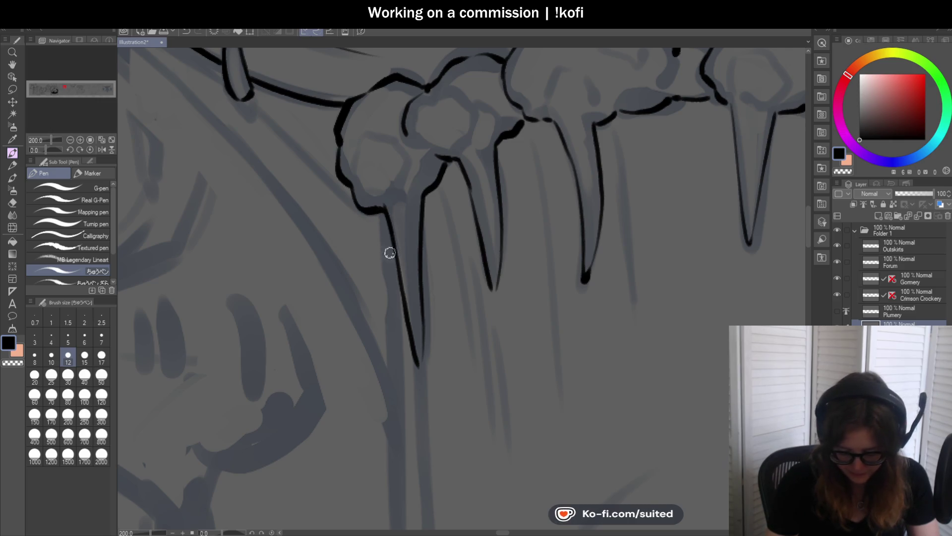
scroll(390, 253, down, 4)
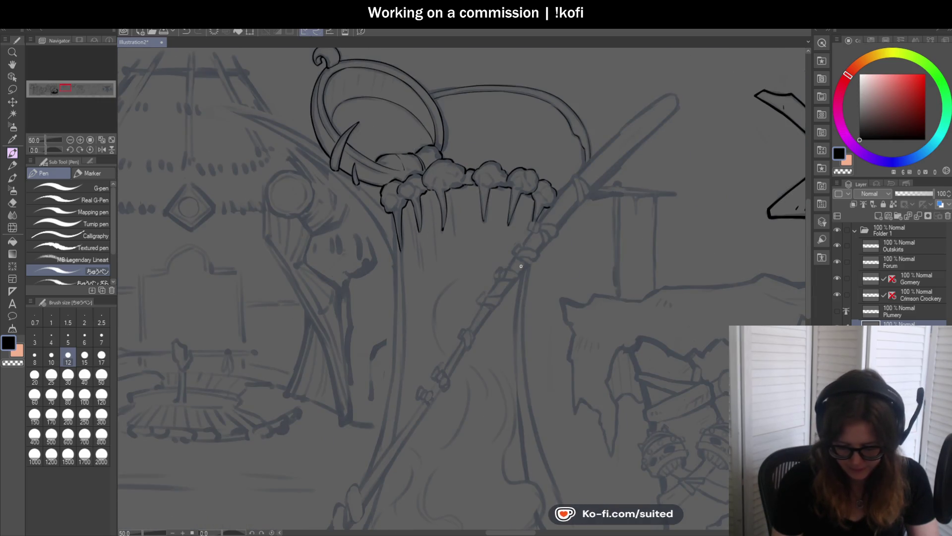
scroll(392, 156, up, 4)
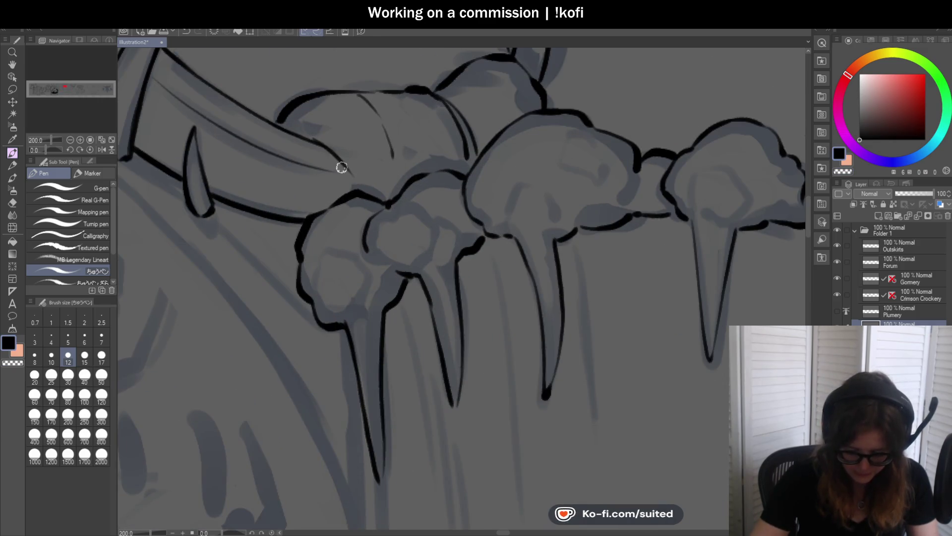
Undo the misplaced claw stroke and redraw the thin claw line along a cleaner path
key(ctrl+z)
drag(312, 134, 351, 173)
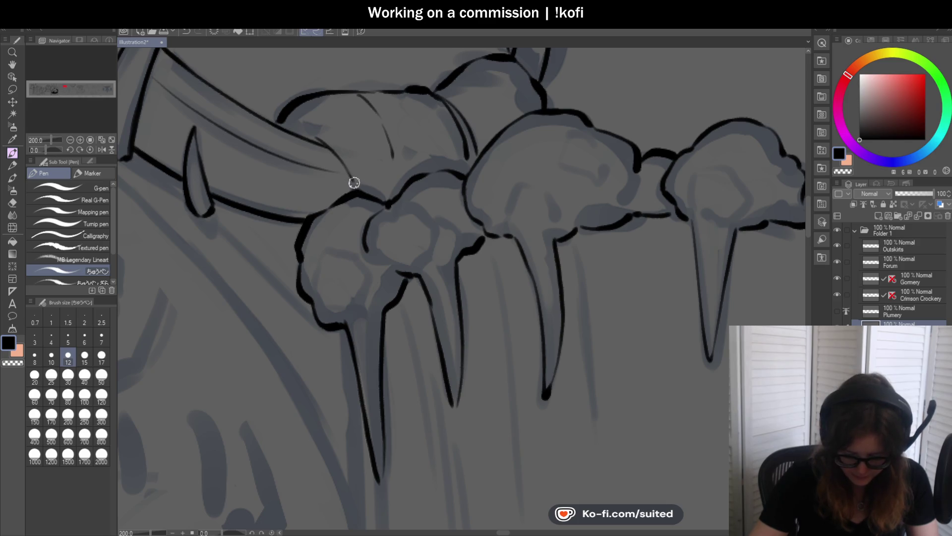
scroll(340, 170, up, 4)
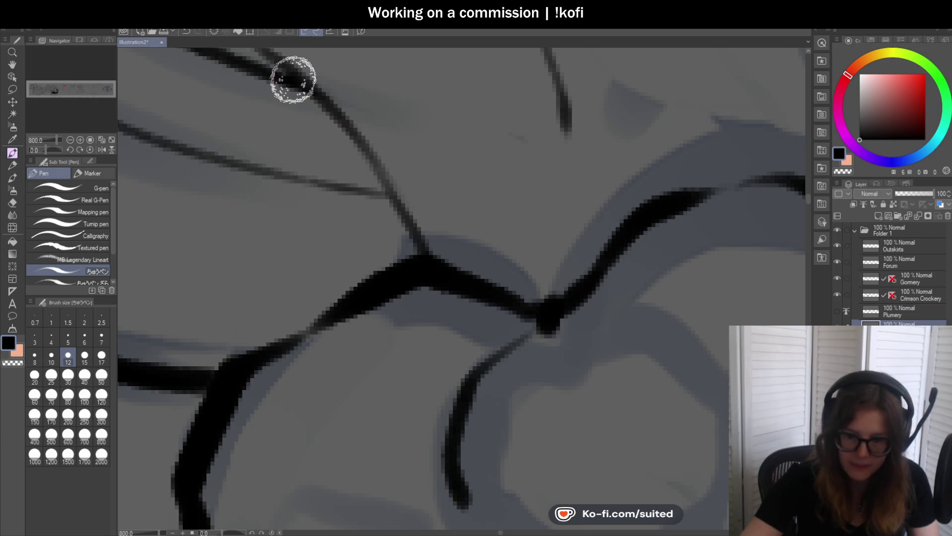
scroll(372, 180, down, 6)
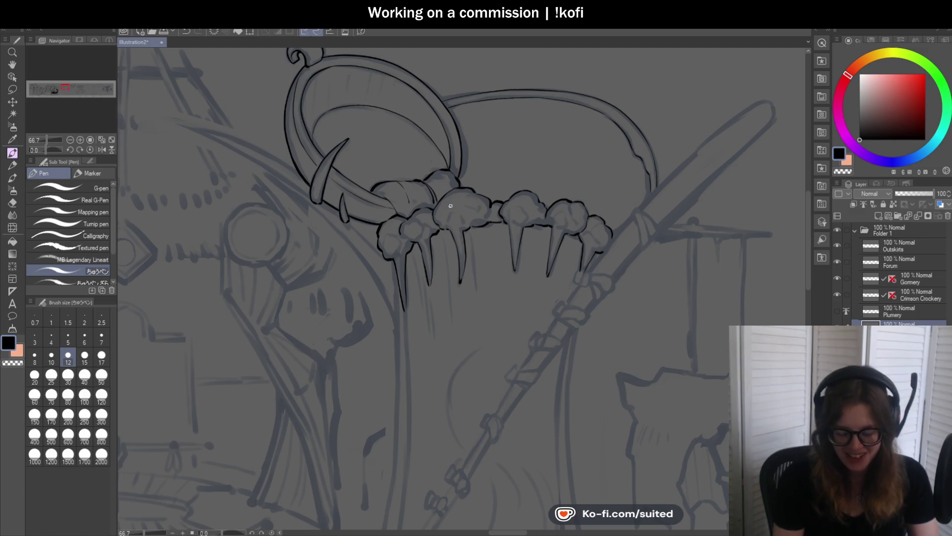
scroll(445, 191, down, 1)
scroll(548, 248, down, 2)
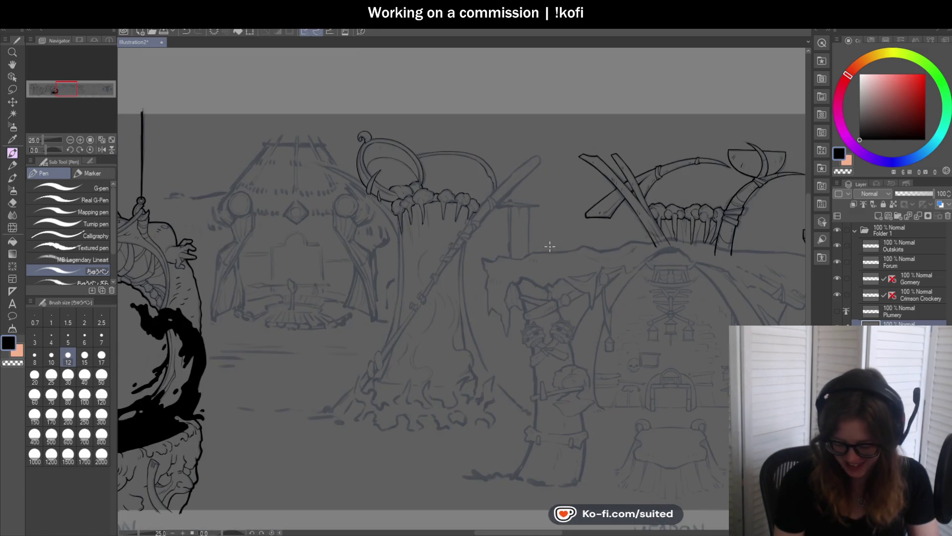
scroll(548, 249, up, 1)
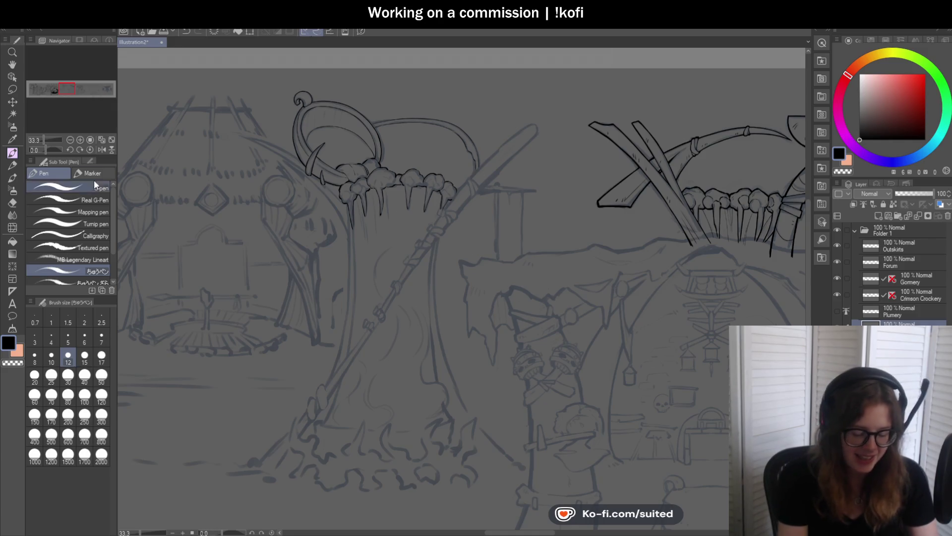
Tilt the view and ink the staff's rounded top and both long sides, redoing rejected strokes
drag(45, 149, 41, 150)
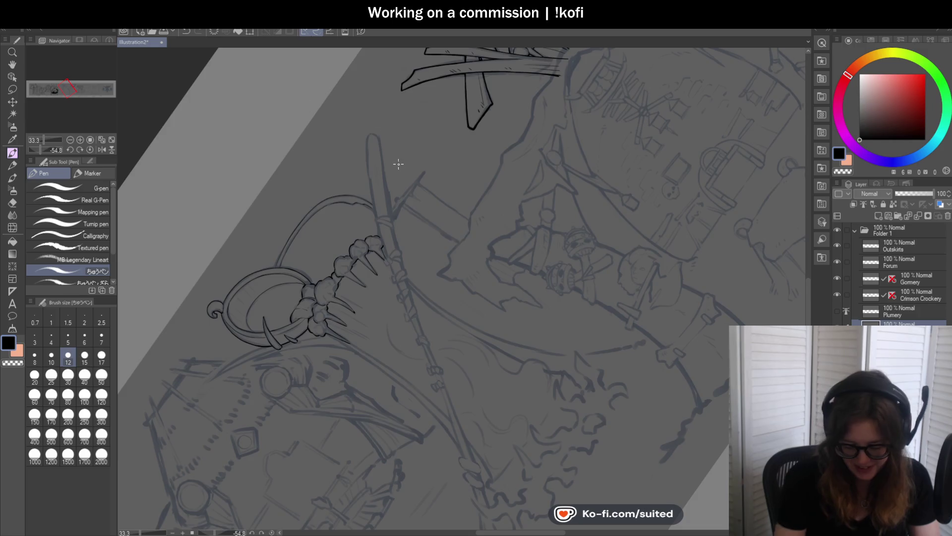
scroll(360, 108, up, 5)
mouse_move(373, 128)
mouse_down()
mouse_move(351, 116)
mouse_move(345, 133)
mouse_up()
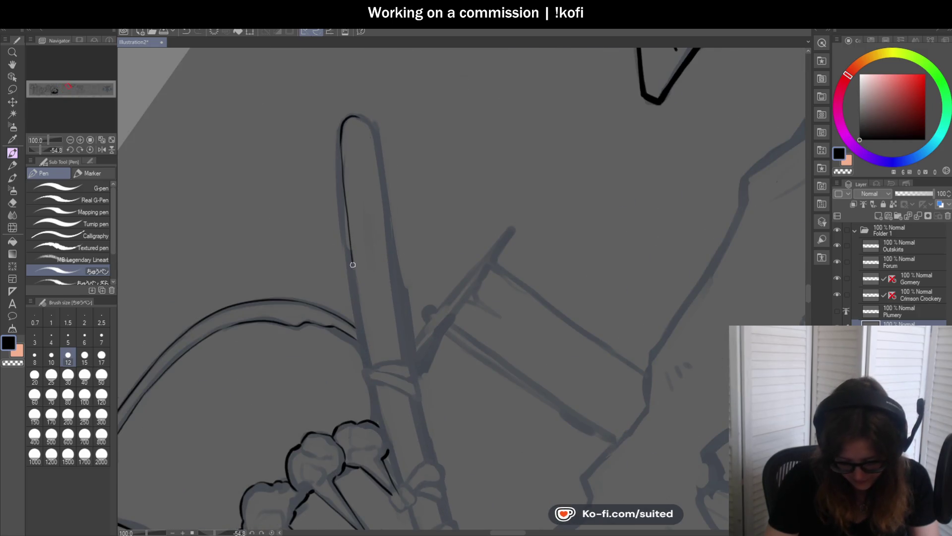
key(ctrl+z)
drag(341, 150, 366, 360)
key(ctrl+z)
drag(341, 138, 366, 366)
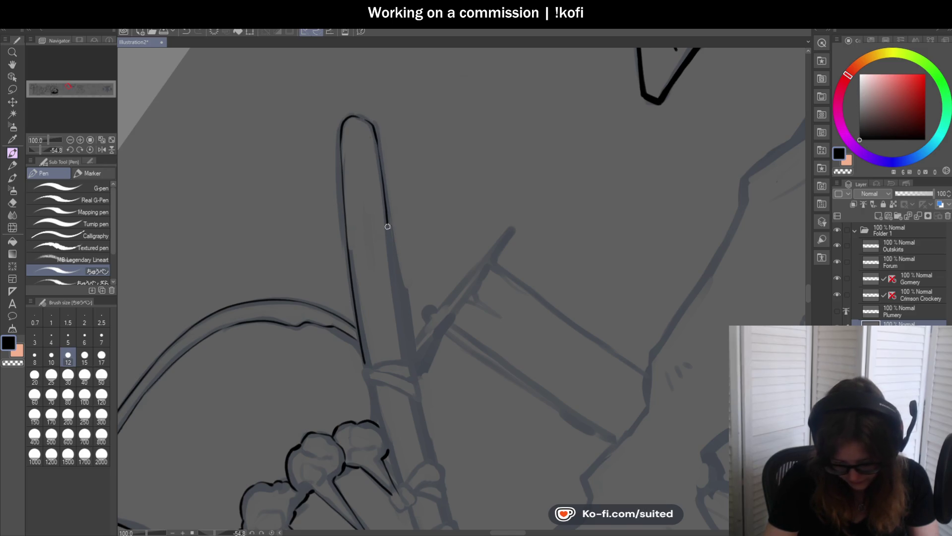
key(ctrl+z)
drag(378, 148, 393, 260)
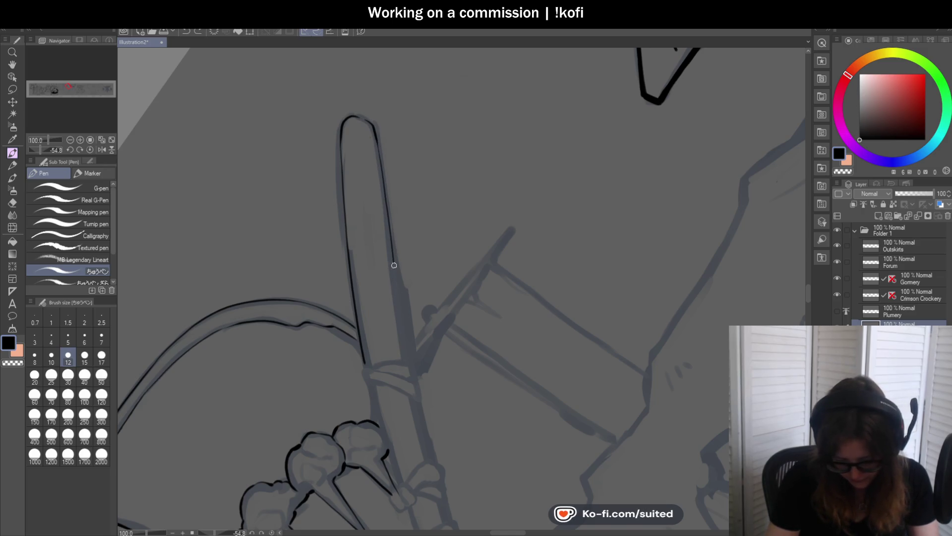
key(ctrl+z)
drag(378, 145, 395, 314)
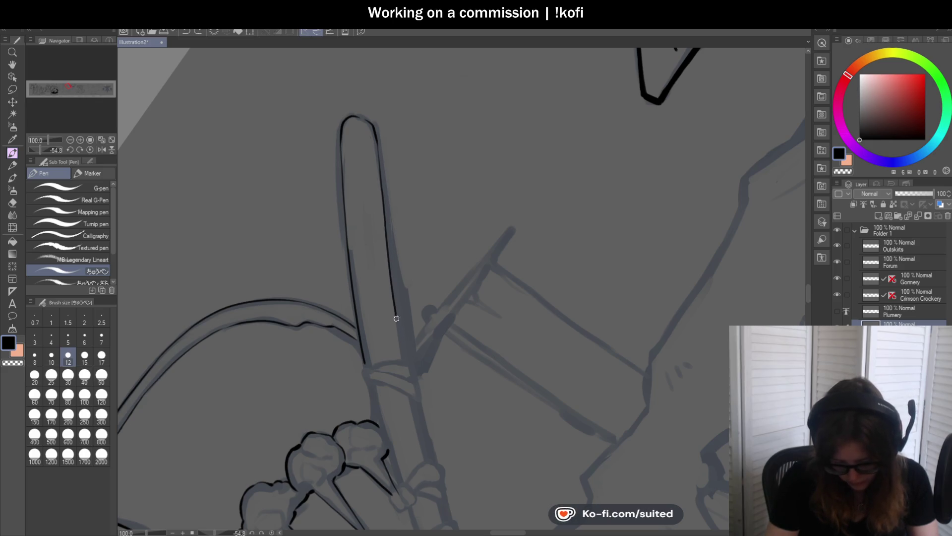
Turn the canvas view upright and mirror it to check the inked staff
scroll(397, 154, down, 3)
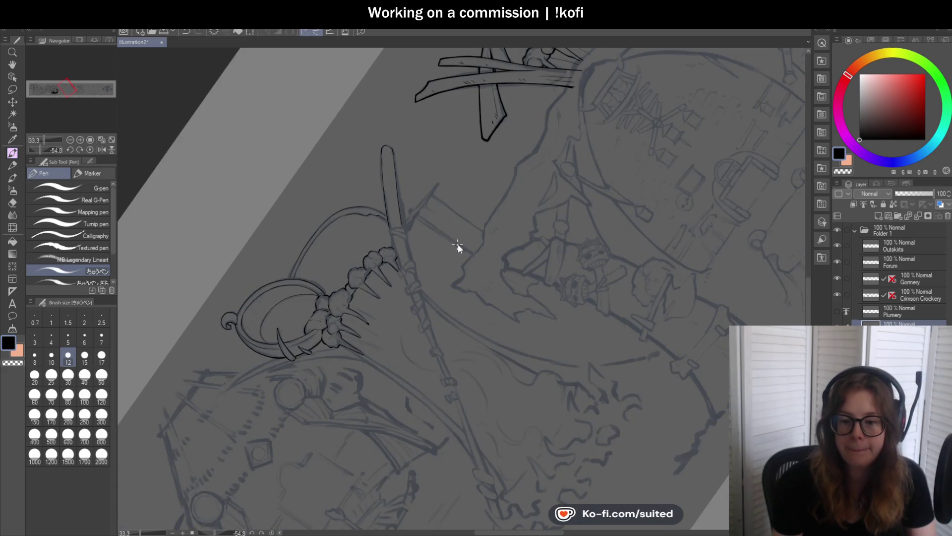
scroll(456, 248, up, 2)
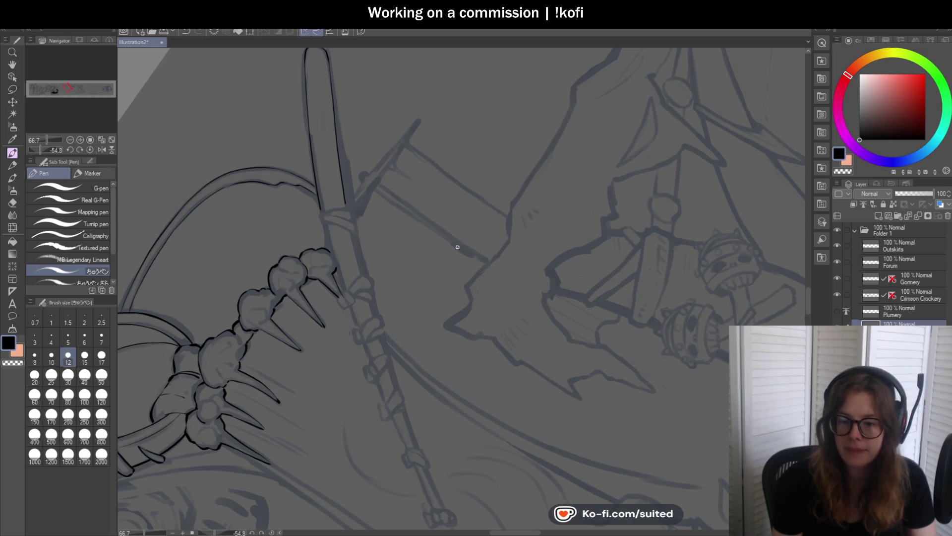
click(92, 149)
click(100, 147)
scroll(577, 318, down, 3)
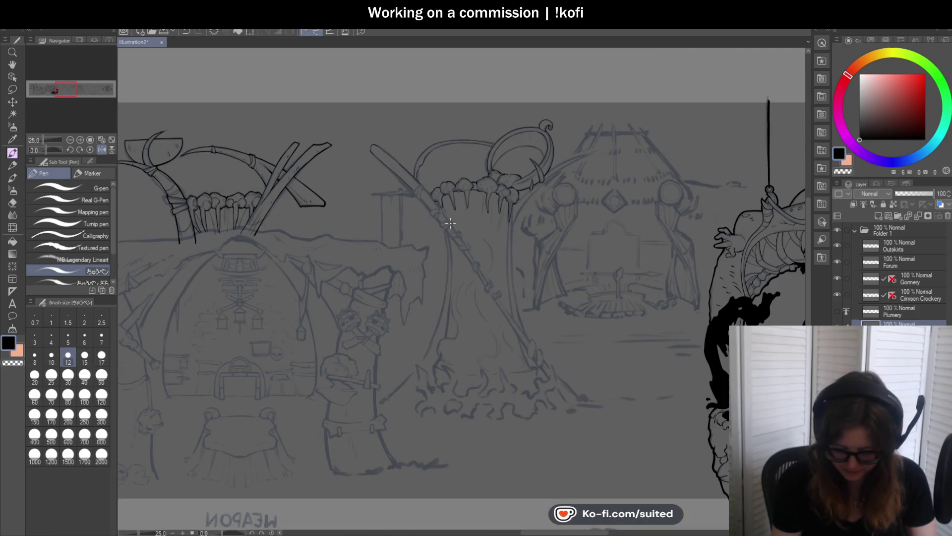
scroll(450, 222, up, 6)
Ink the band around the staff: its right edge, upper edge and lower-left end strokes
drag(402, 173, 385, 230)
drag(403, 270, 431, 158)
key(ctrl+z)
drag(408, 245, 427, 161)
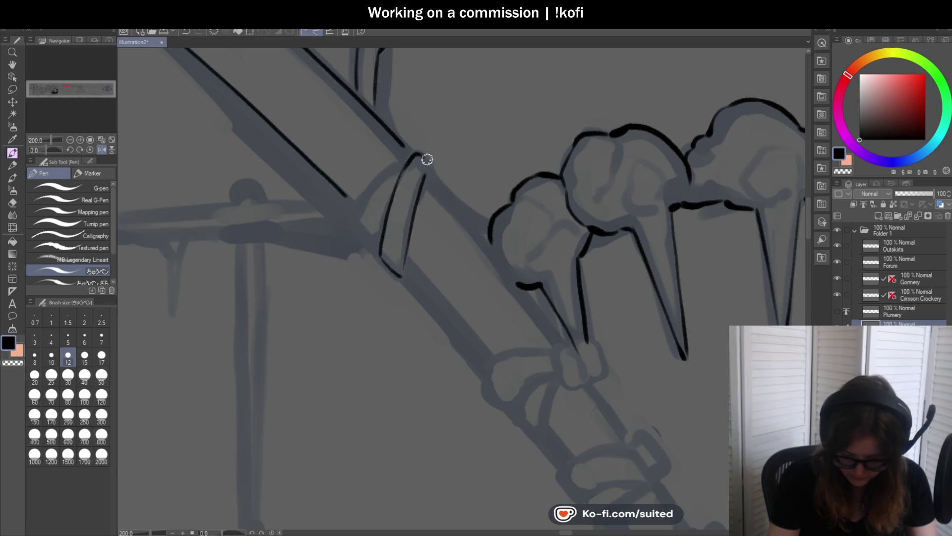
scroll(394, 249, down, 2)
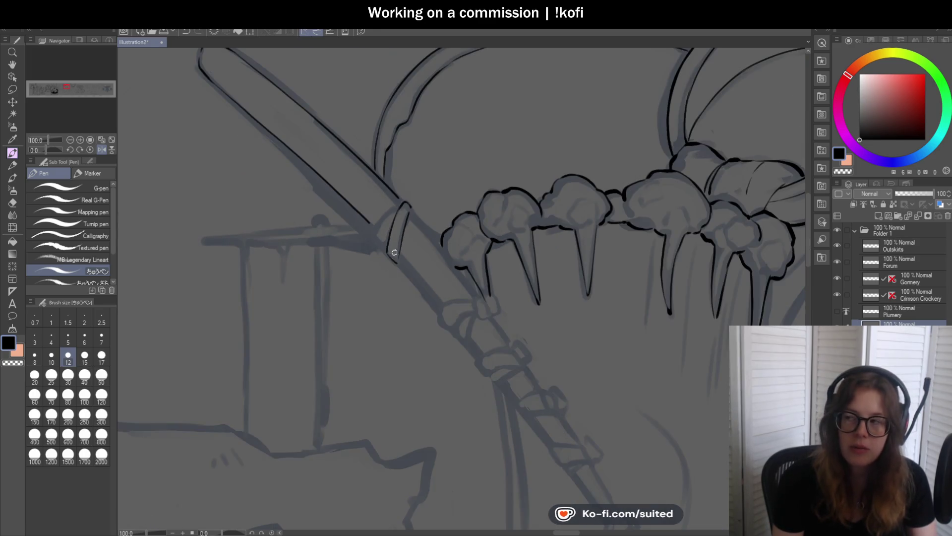
scroll(403, 210, up, 2)
drag(397, 197, 359, 230)
scroll(354, 236, up, 2)
mouse_move(336, 268)
mouse_down()
mouse_move(368, 315)
mouse_move(402, 280)
mouse_up()
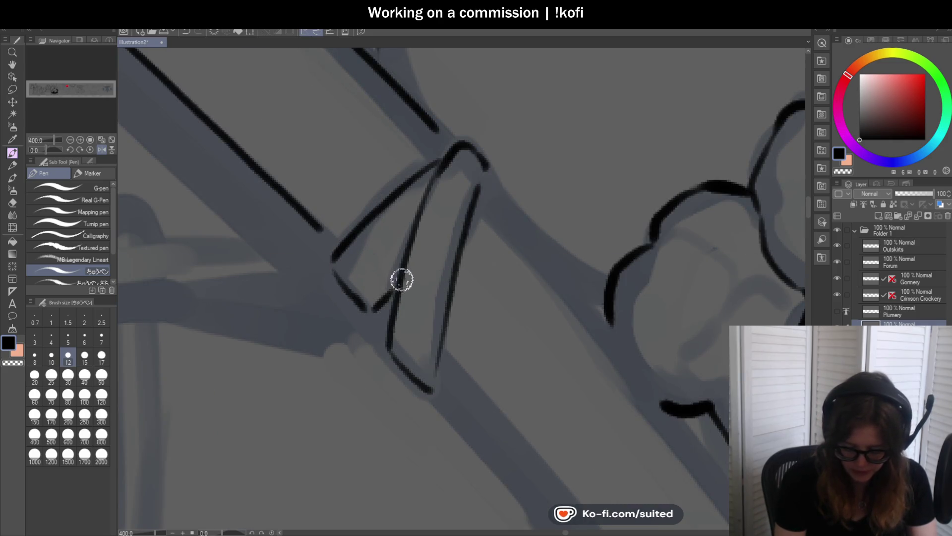
scroll(395, 282, down, 4)
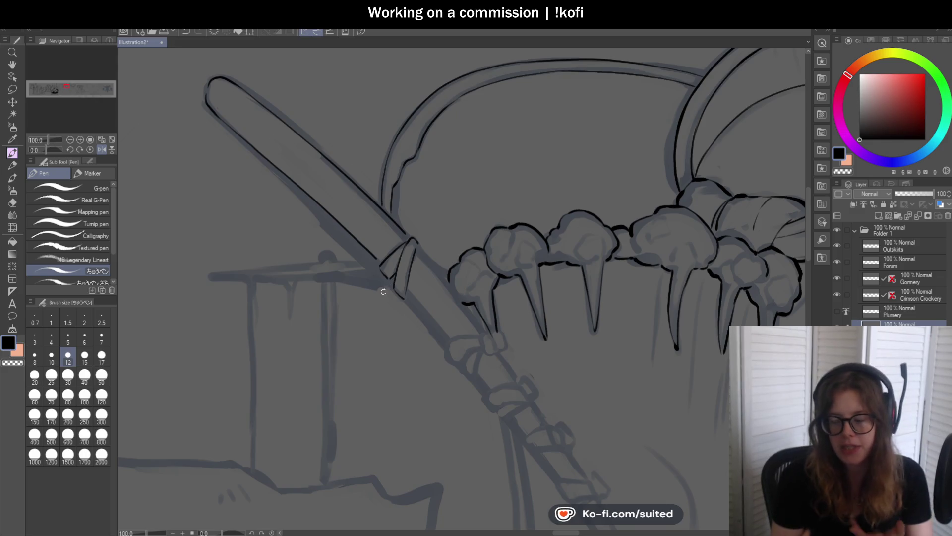
Extend both staff lines down to the band and add a small angled stroke at its end
drag(46, 147, 71, 156)
scroll(428, 215, up, 4)
drag(428, 196, 427, 224)
drag(579, 196, 580, 224)
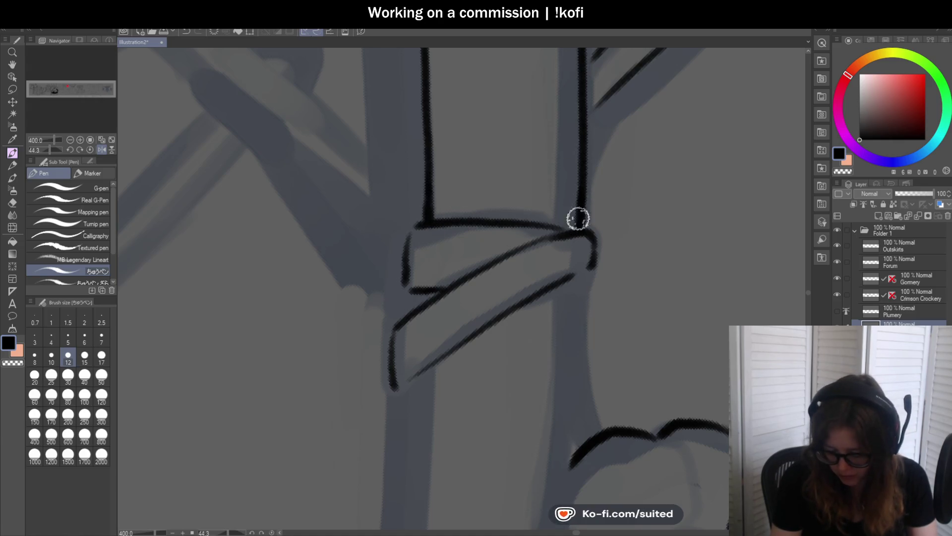
scroll(580, 224, down, 5)
scroll(425, 280, up, 5)
mouse_move(430, 258)
mouse_down()
mouse_move(431, 242)
mouse_move(455, 238)
mouse_up()
Erase the lower left stroke with transparent colour, redraw the left edge below the band, and reset rotation
key(c)
drag(419, 280, 407, 340)
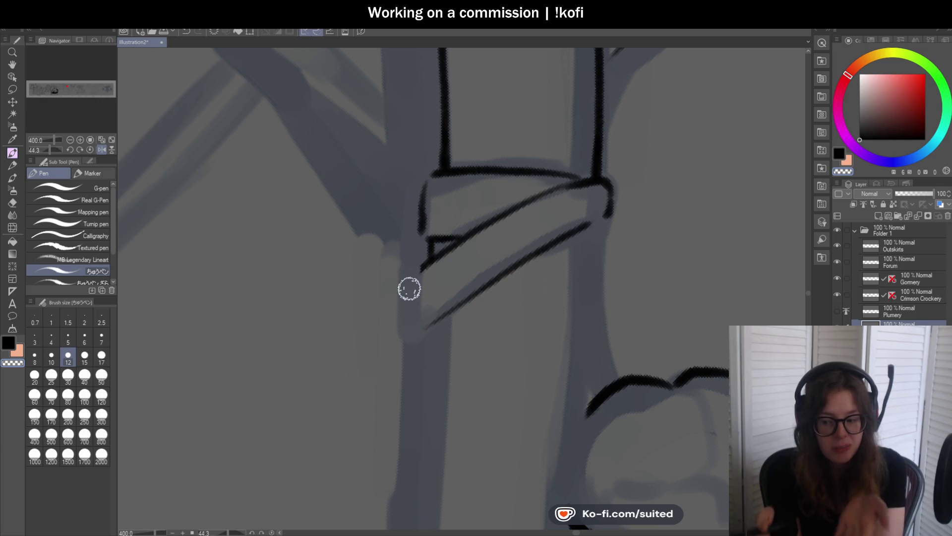
key(c)
drag(422, 265, 418, 327)
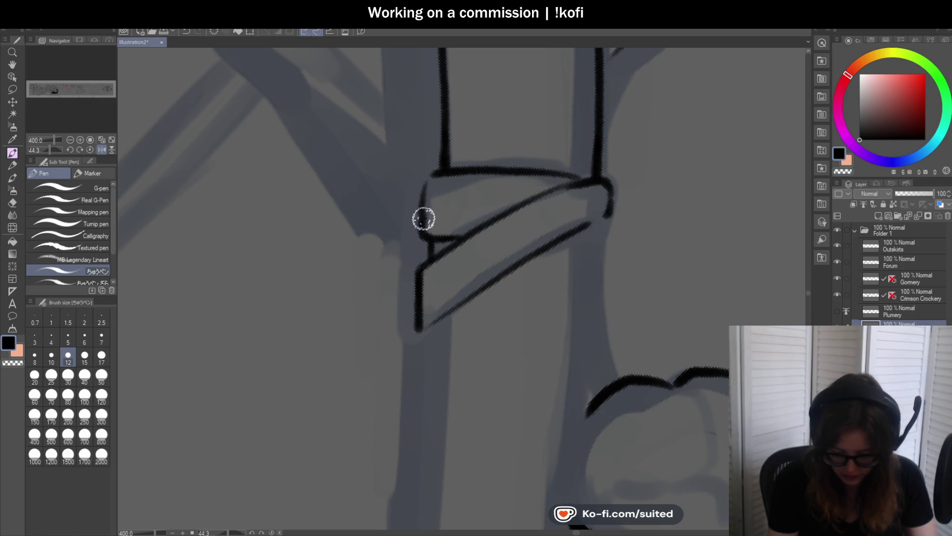
scroll(439, 212, down, 5)
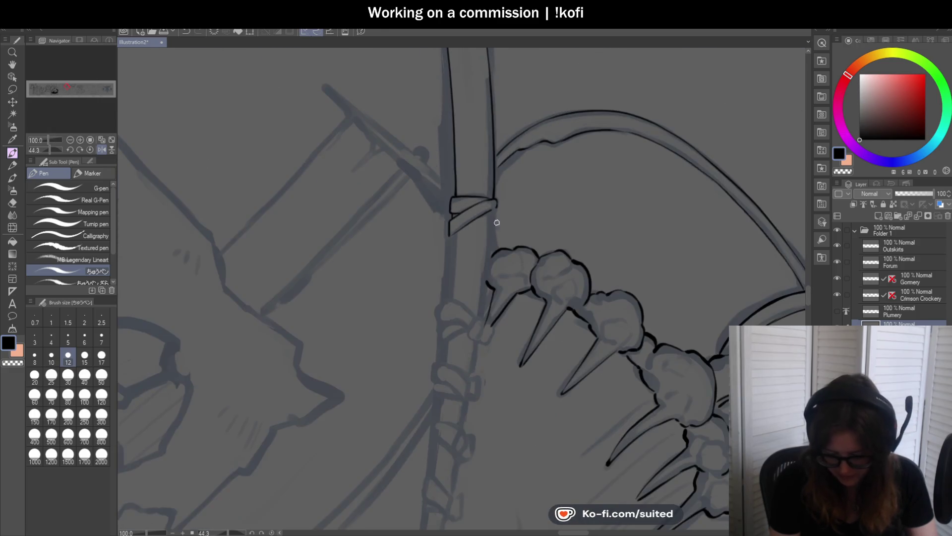
scroll(498, 225, up, 5)
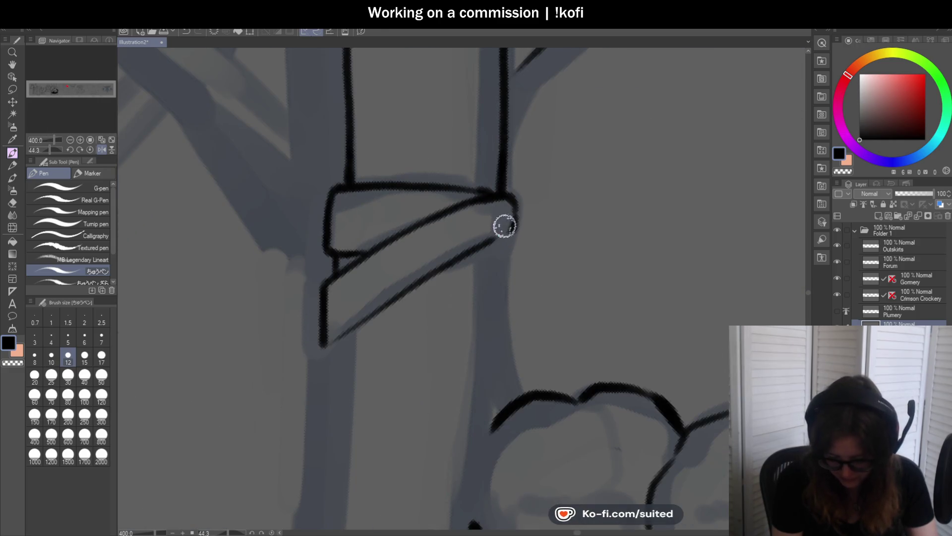
scroll(455, 230, down, 5)
scroll(456, 230, down, 3)
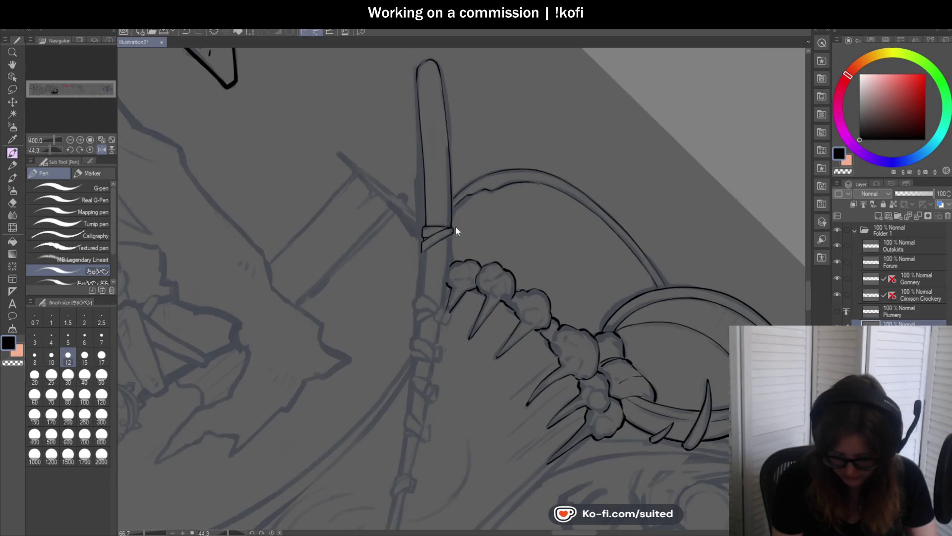
click(98, 149)
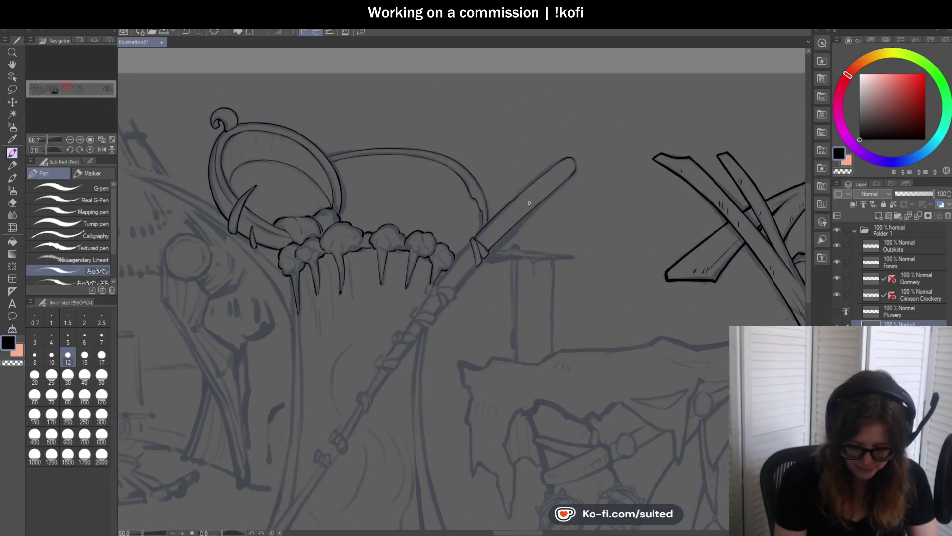
scroll(568, 177, up, 4)
Draw one black stroke down the open right edge of the staff's rounded tip
drag(587, 130, 587, 177)
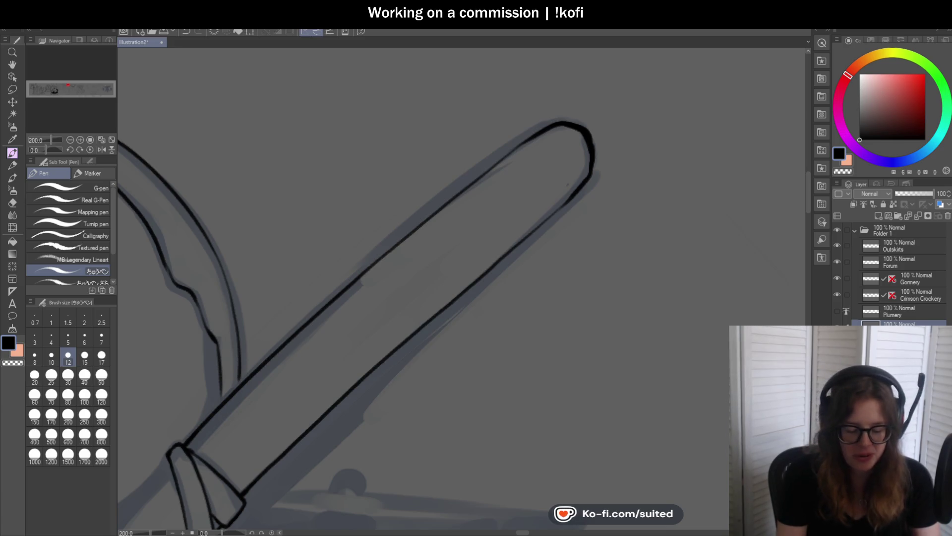
scroll(405, 217, down, 3)
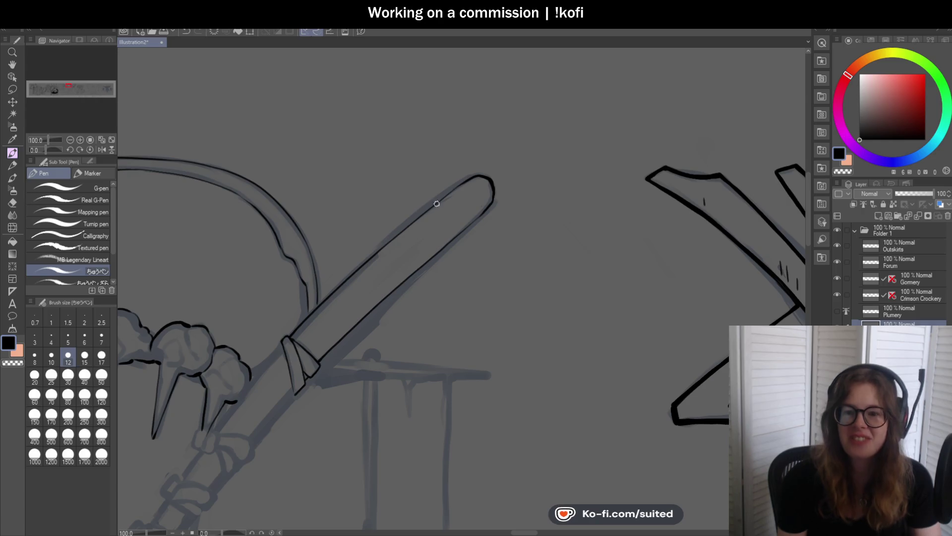
scroll(486, 166, down, 1)
scroll(418, 255, down, 1)
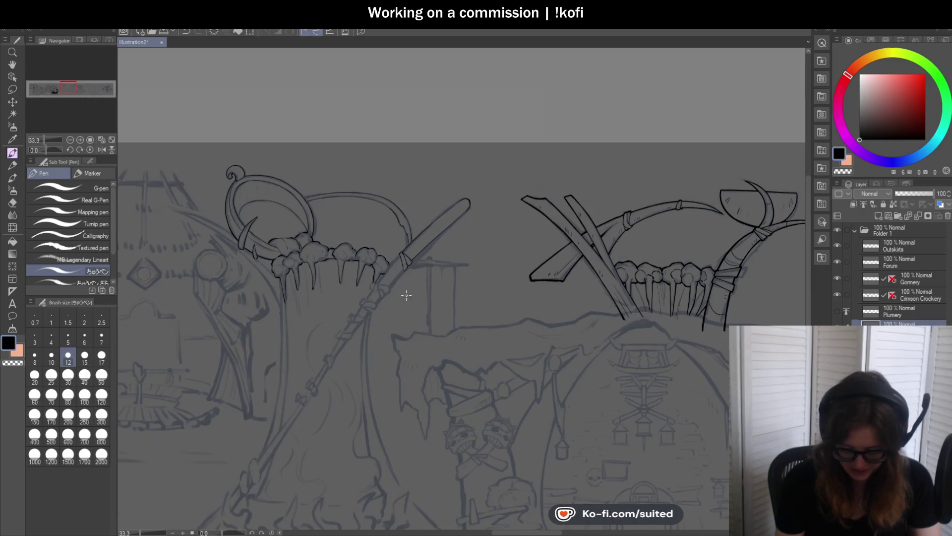
Zoom in on the spear and test-ink the shaft's left edge, undoing both attempts
scroll(532, 177, down, 3)
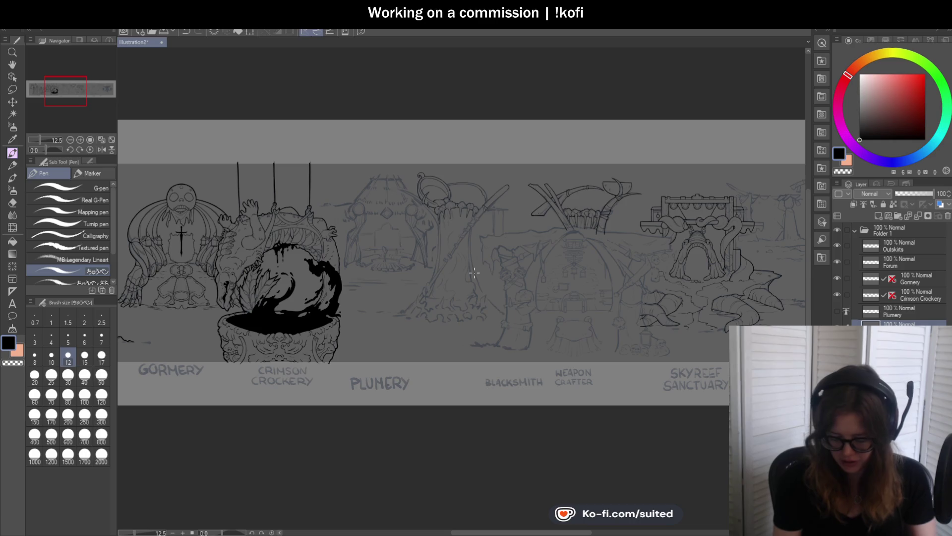
scroll(468, 278, up, 2)
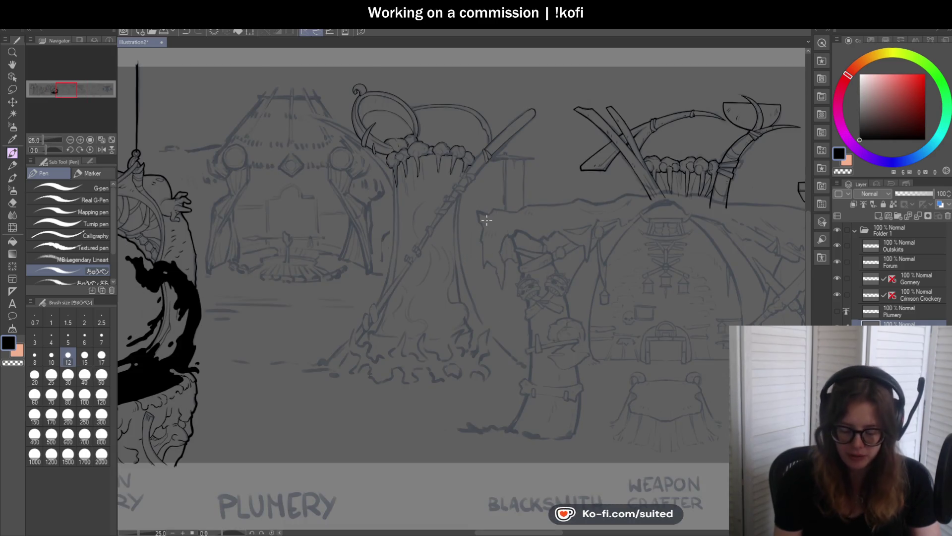
scroll(488, 219, up, 1)
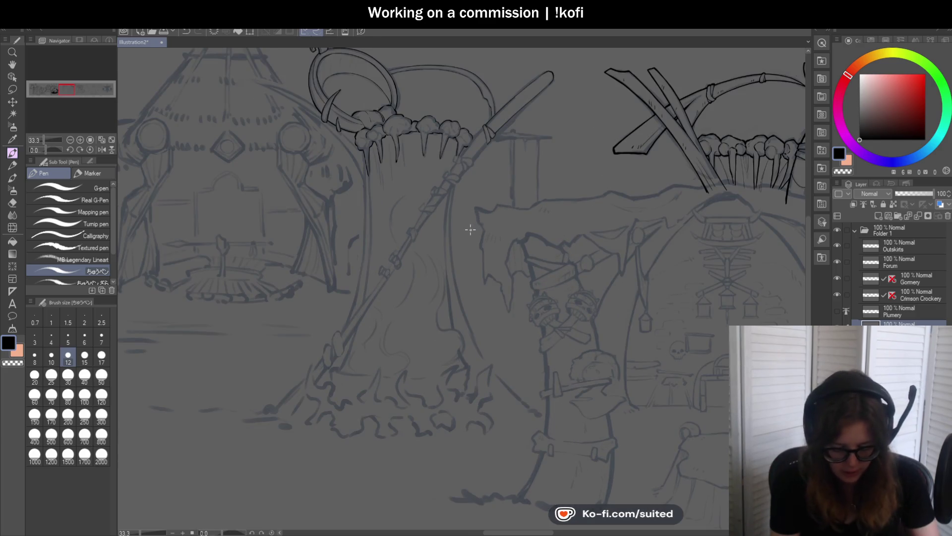
scroll(424, 113, up, 4)
drag(431, 100, 387, 151)
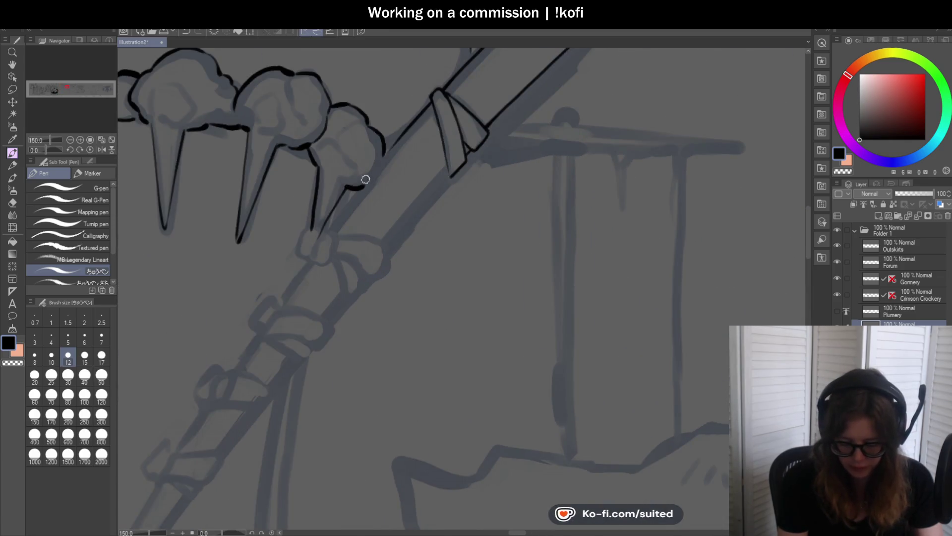
drag(434, 100, 323, 239)
key(ctrl+z)
drag(434, 100, 323, 236)
key(ctrl+z)
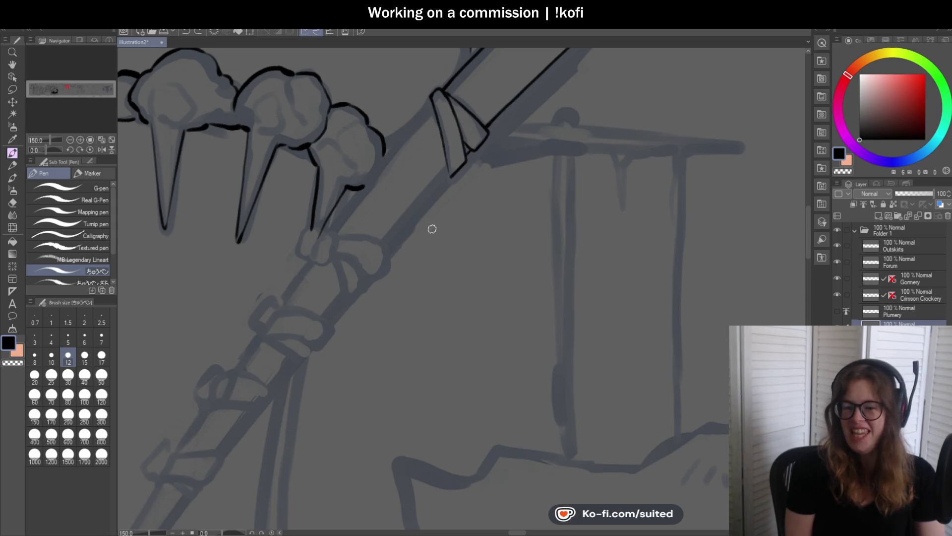
Rotate the canvas view with the Navigator so the spear shaft sits at a comfortable angle
scroll(430, 212, down, 5)
drag(49, 149, 41, 150)
scroll(331, 174, down, 5)
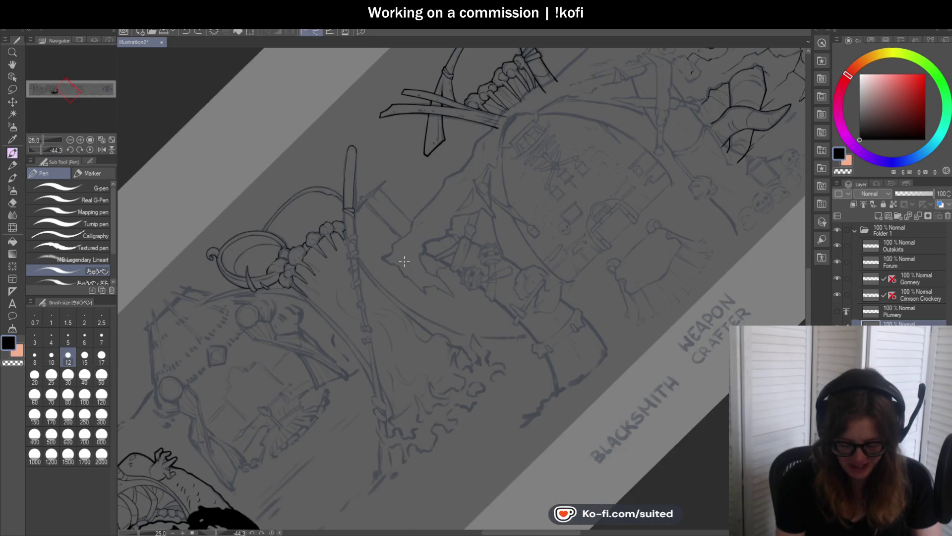
scroll(378, 376, up, 1)
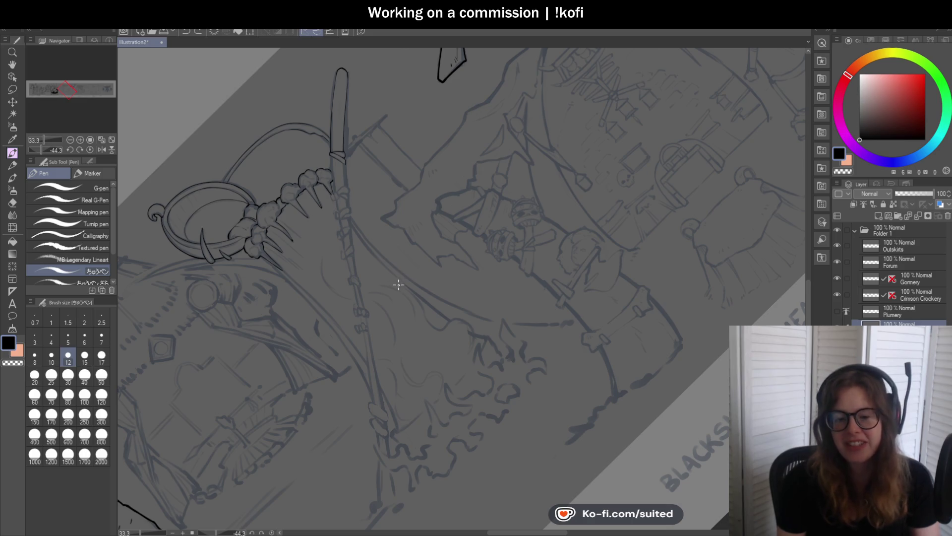
Try inking the pole's edge down its length, undo the attempts, and readjust the canvas tilt
scroll(333, 168, up, 3)
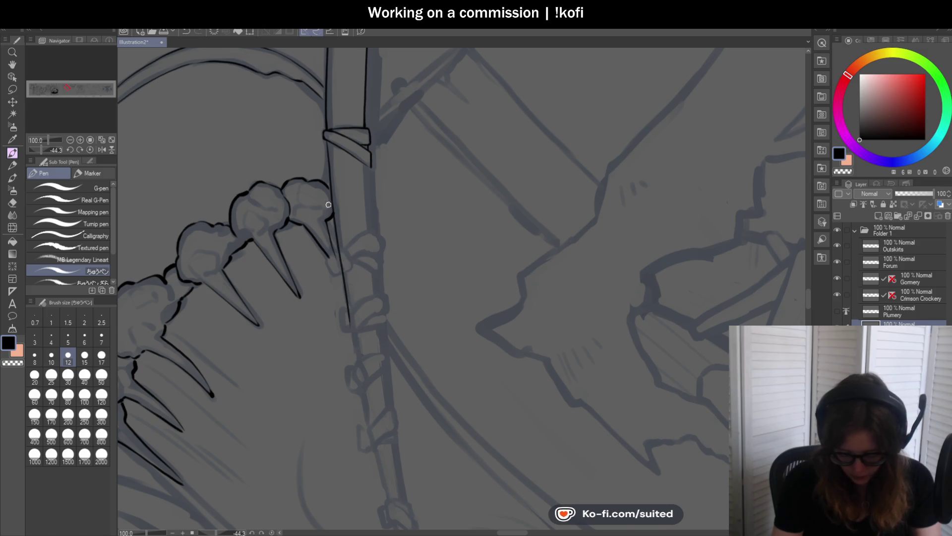
scroll(329, 214, down, 1)
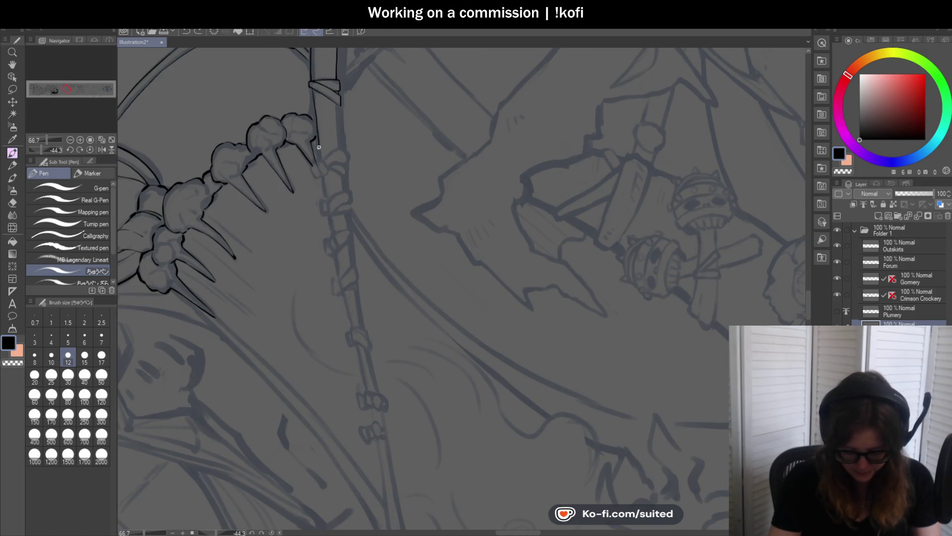
key(ctrl+z)
drag(315, 109, 345, 296)
key(ctrl+z)
drag(317, 154, 346, 332)
key(ctrl+z)
scroll(330, 202, down, 3)
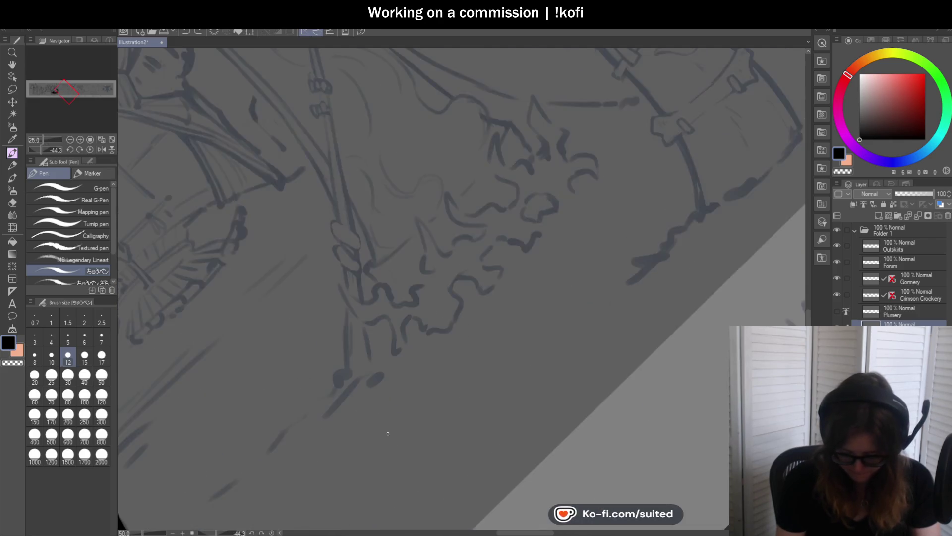
drag(60, 147, 42, 148)
scroll(338, 296, down, 1)
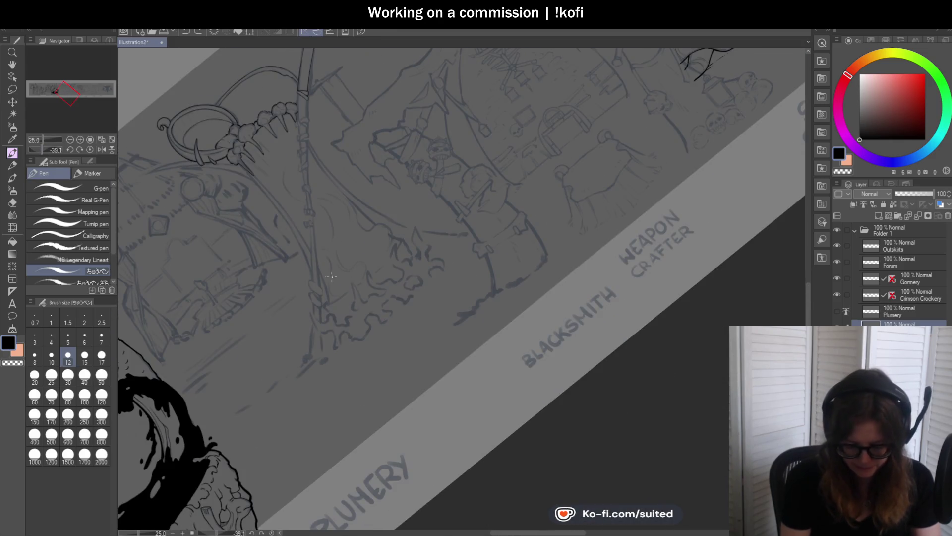
scroll(305, 94, up, 3)
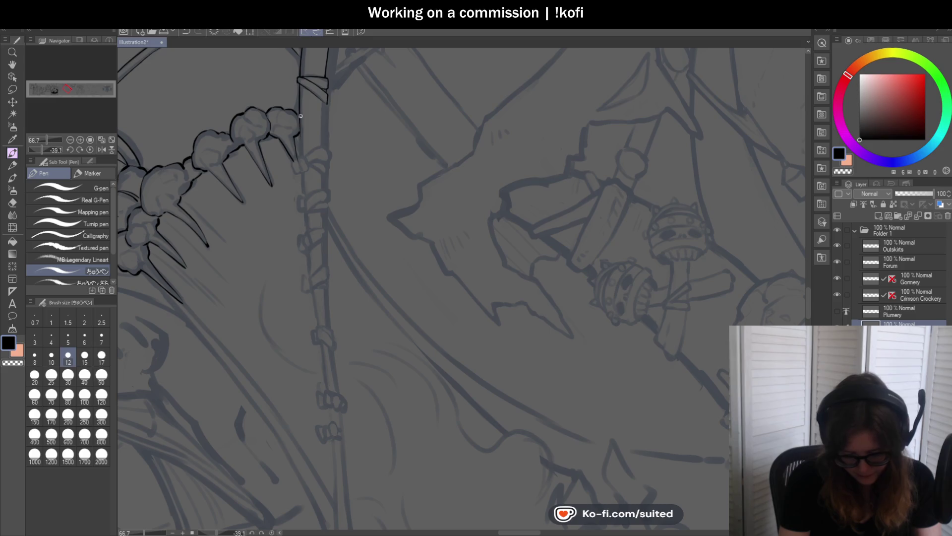
Ink a long line down the pole, then erase and undo the unsatisfying parts
drag(303, 154, 313, 309)
key(ctrl+z)
key(ctrl+z)
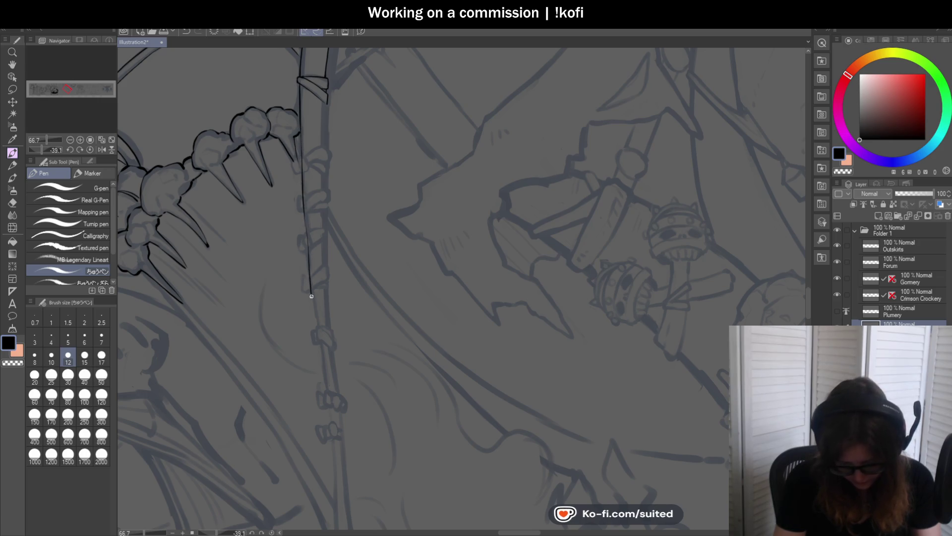
key(ctrl+z)
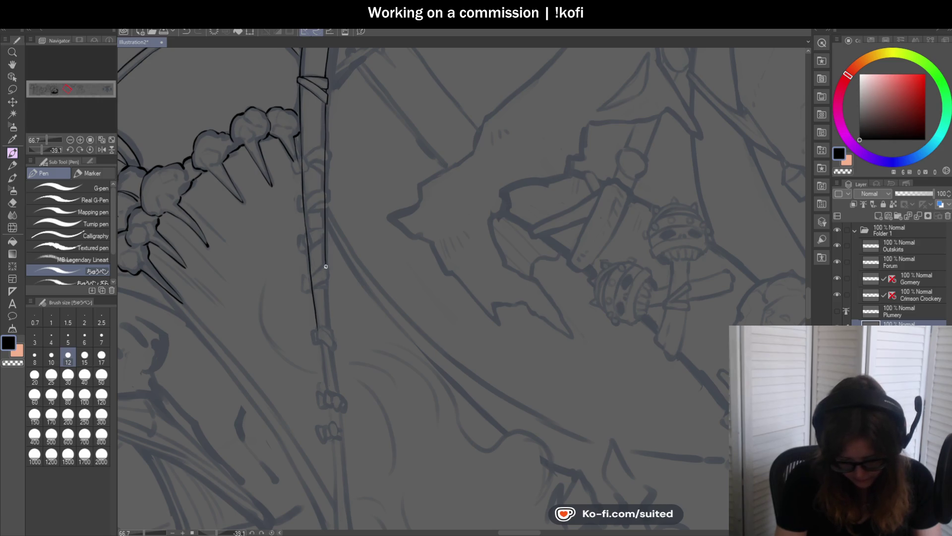
scroll(364, 150, down, 5)
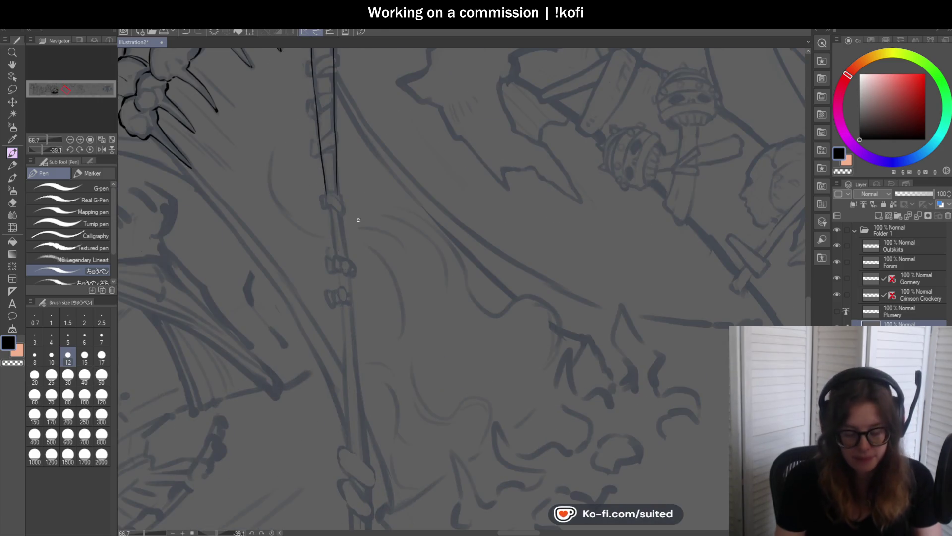
drag(335, 137, 337, 190)
key(c)
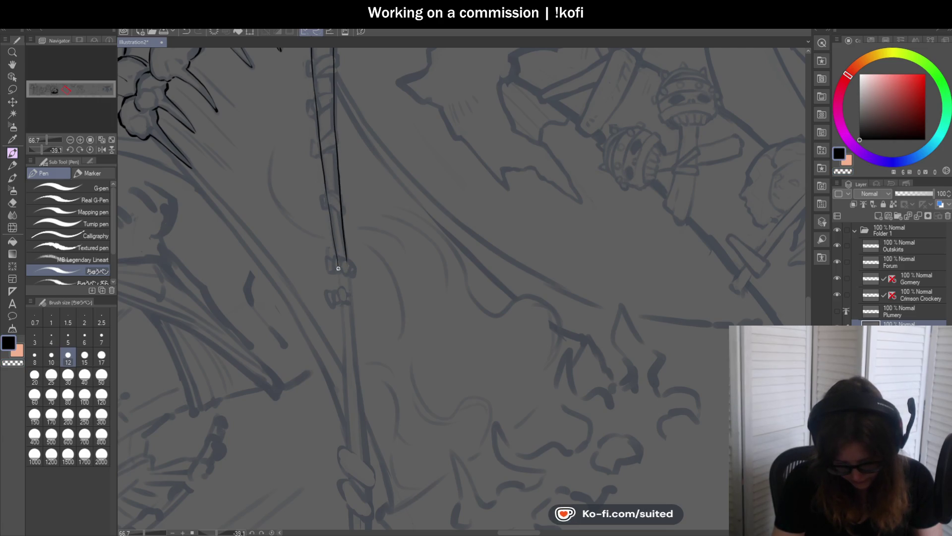
scroll(338, 265, up, 3)
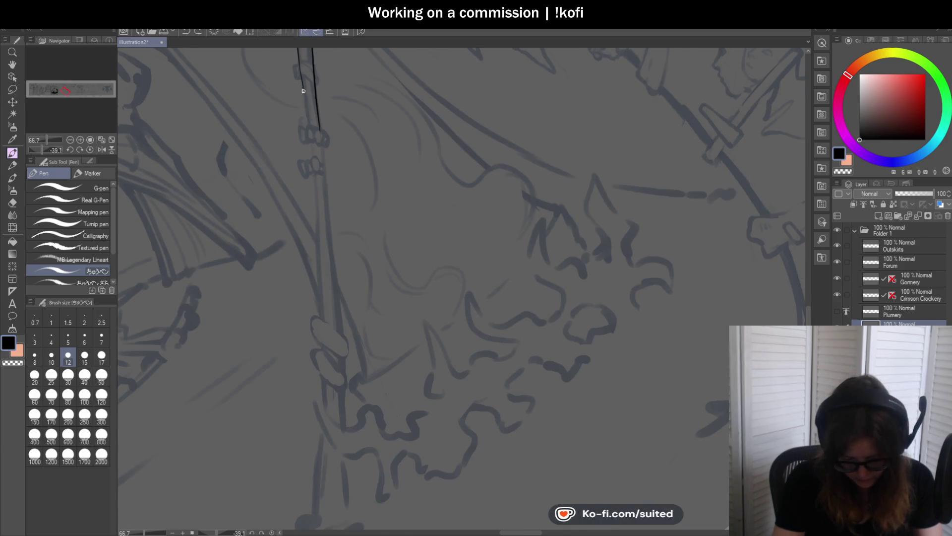
key(ctrl+z)
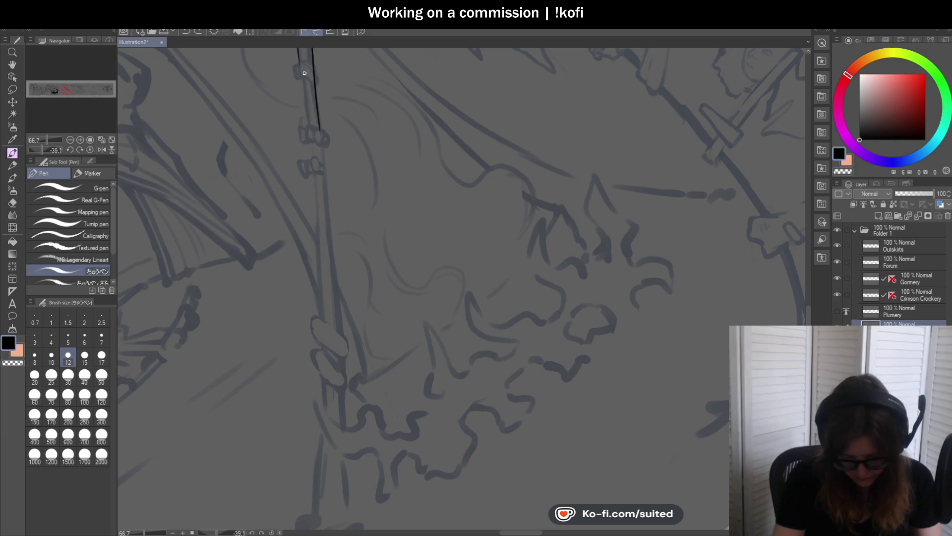
key(ctrl+z)
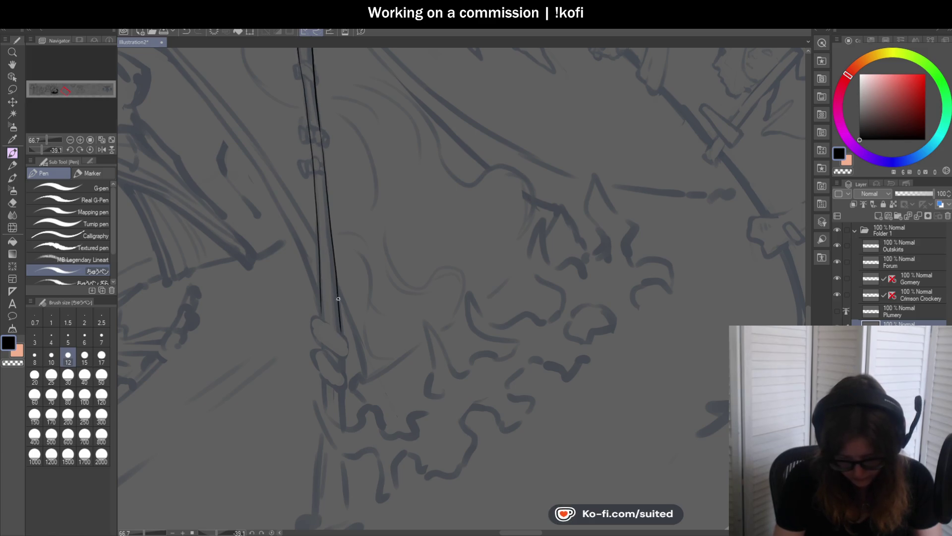
key(ctrl+minus)
key(ctrl+minus)
scroll(347, 366, up, 3)
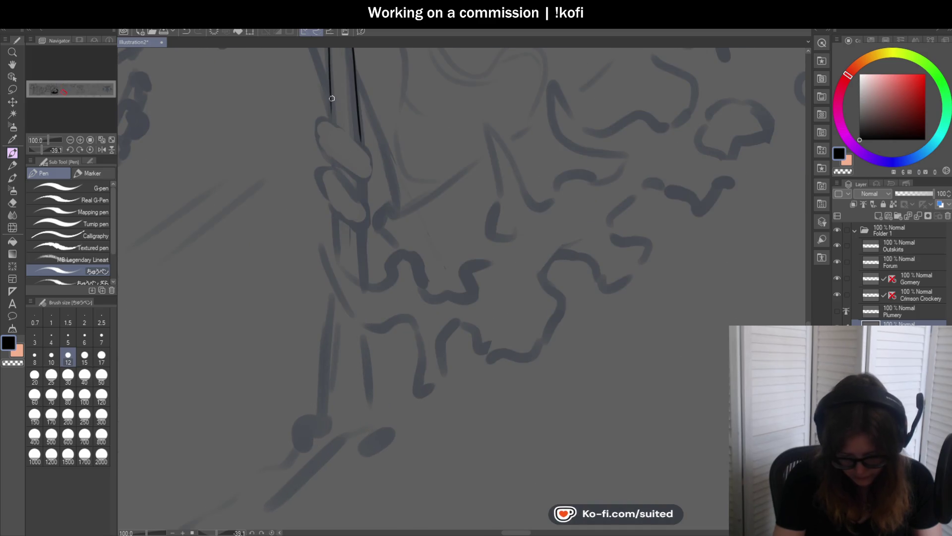
Ink both pole edges down to the base, then level the rotation and flip the view horizontally
drag(333, 130, 314, 453)
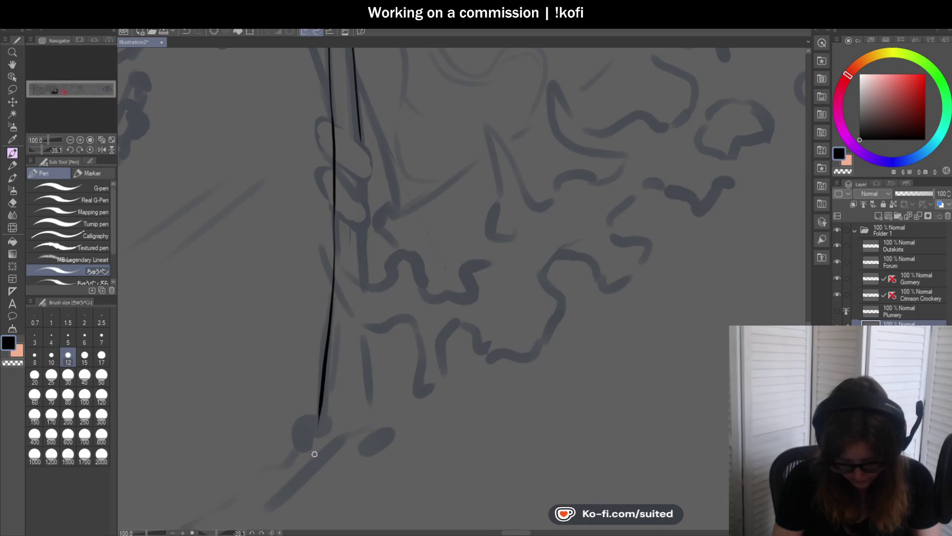
drag(361, 166, 365, 291)
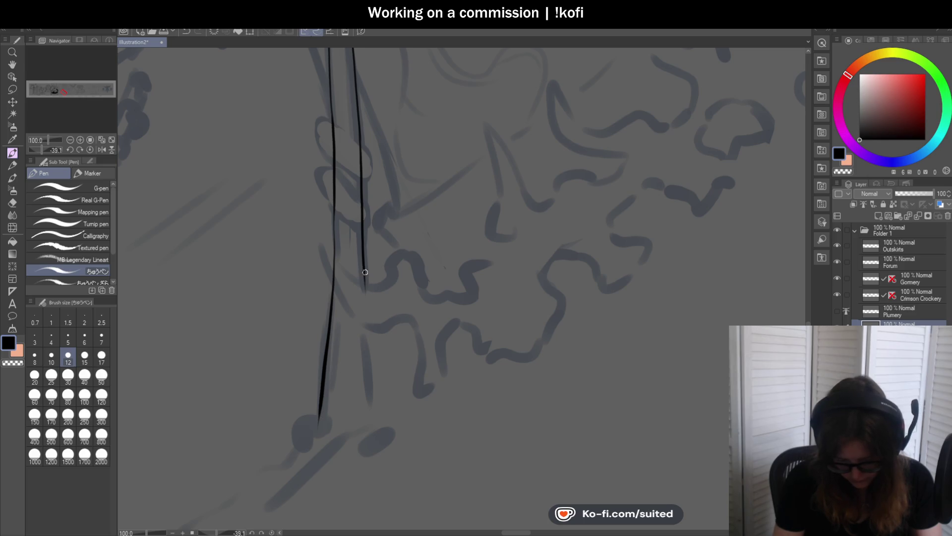
key(ctrl+z)
drag(364, 179, 371, 387)
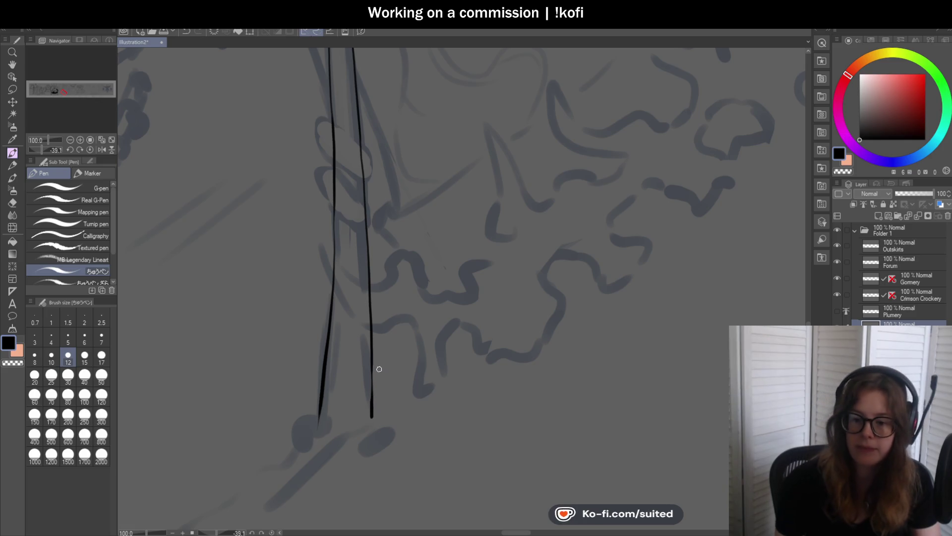
scroll(370, 392, down, 5)
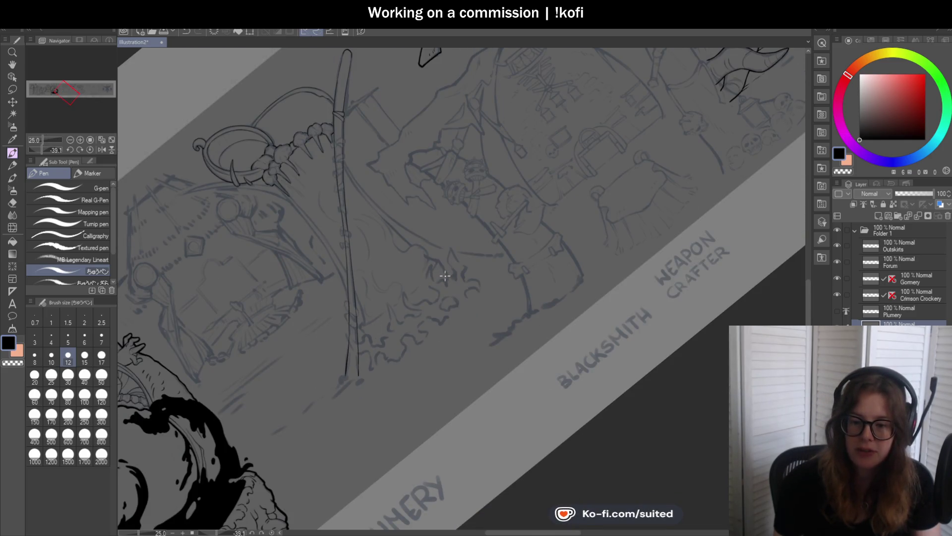
click(90, 149)
click(102, 149)
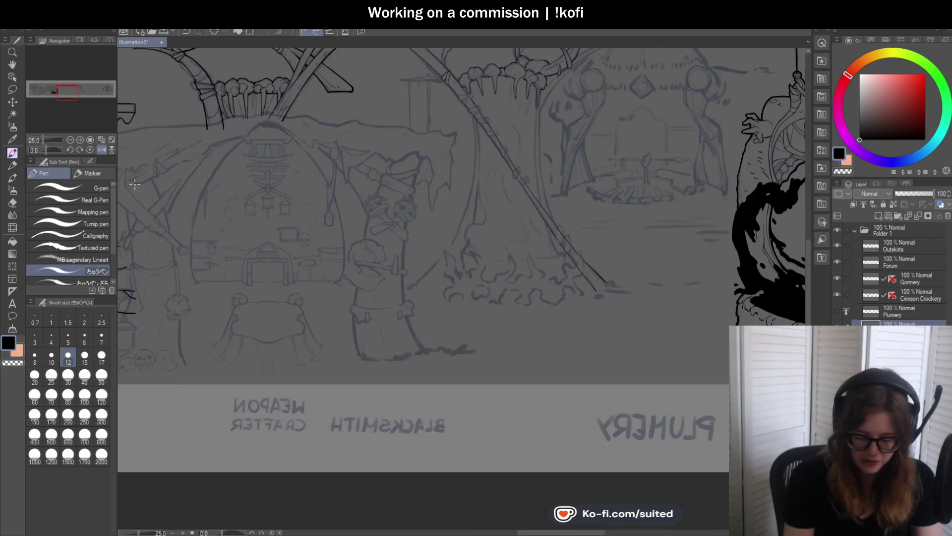
Unmirror the view, zoom to the shoulder spikes, and draw the tabletop edge out from the spear
scroll(469, 248, down, 5)
scroll(373, 233, up, 6)
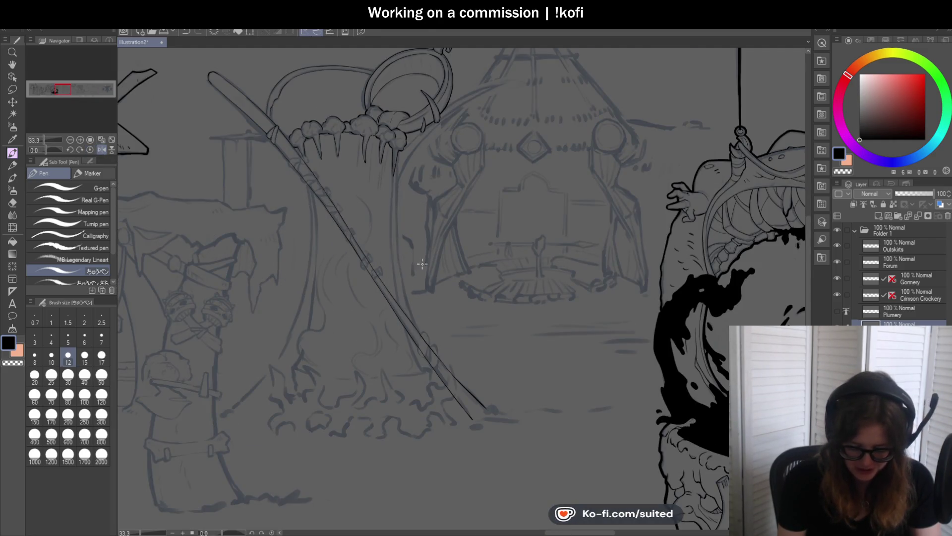
click(102, 149)
scroll(604, 217, down, 1)
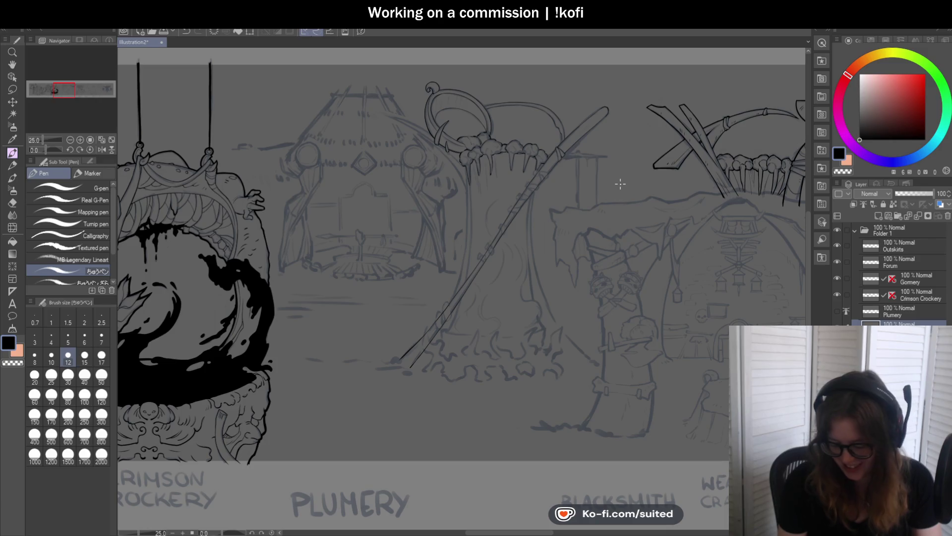
scroll(540, 141, up, 6)
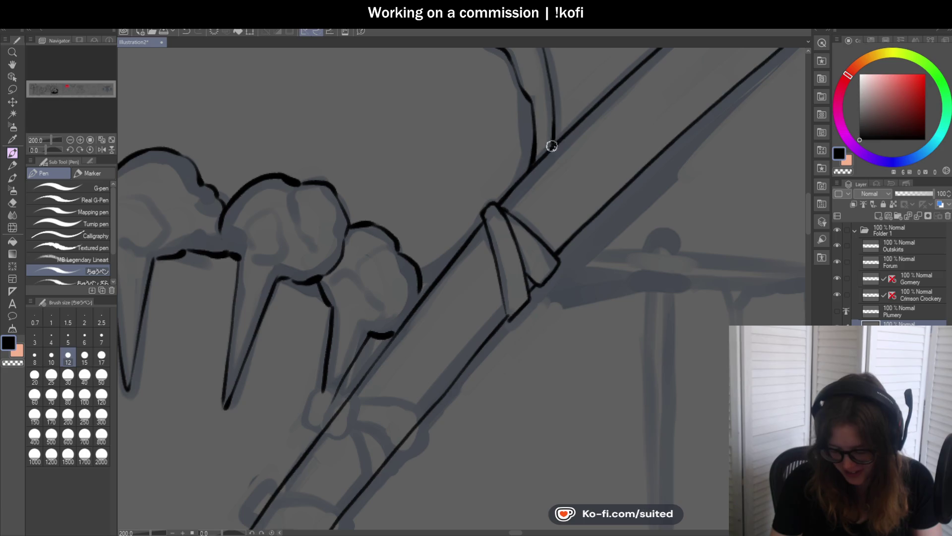
scroll(429, 258, down, 4)
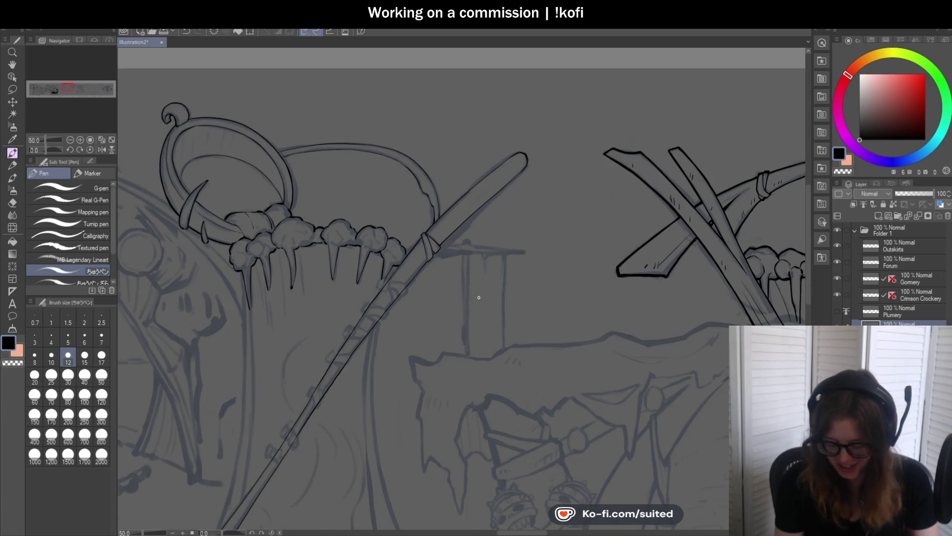
scroll(493, 241, up, 6)
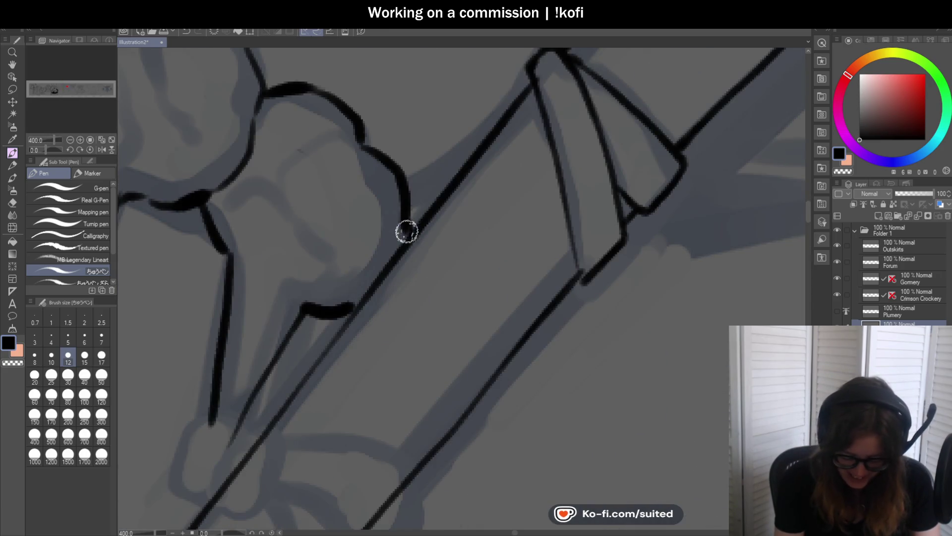
scroll(431, 192, down, 3)
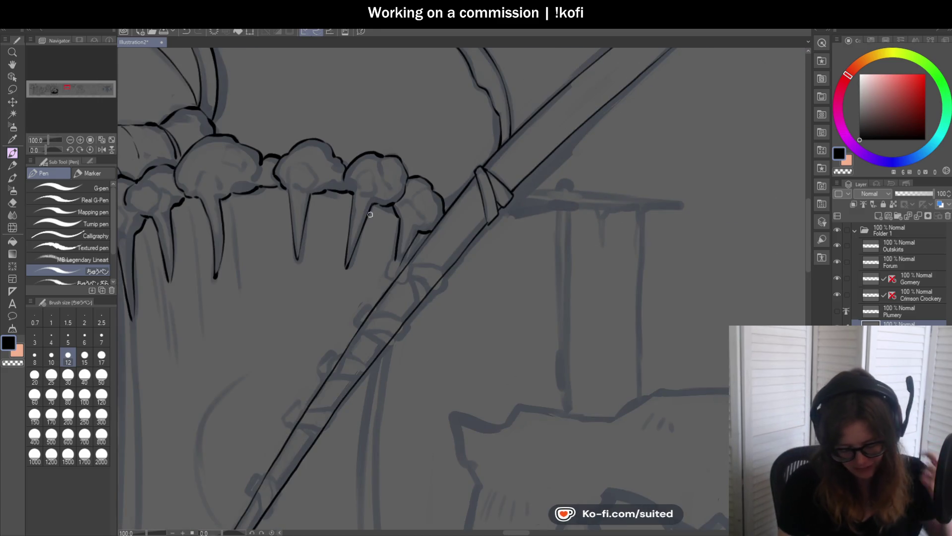
scroll(296, 156, up, 3)
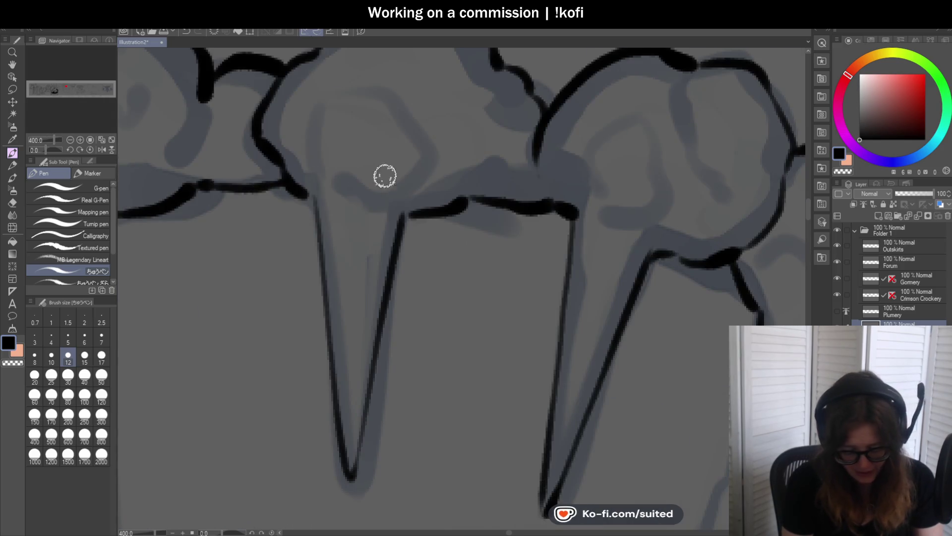
scroll(359, 174, down, 1)
scroll(387, 175, up, 3)
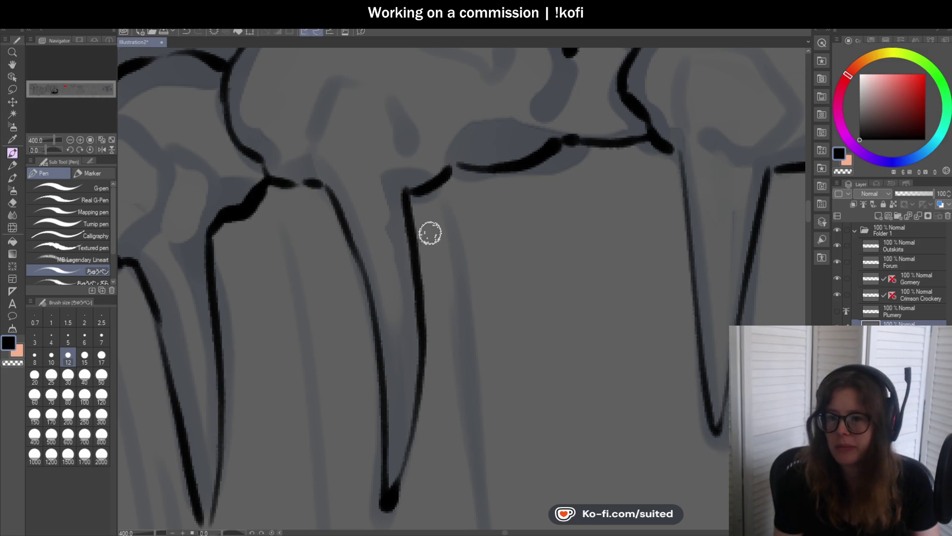
scroll(419, 206, down, 4)
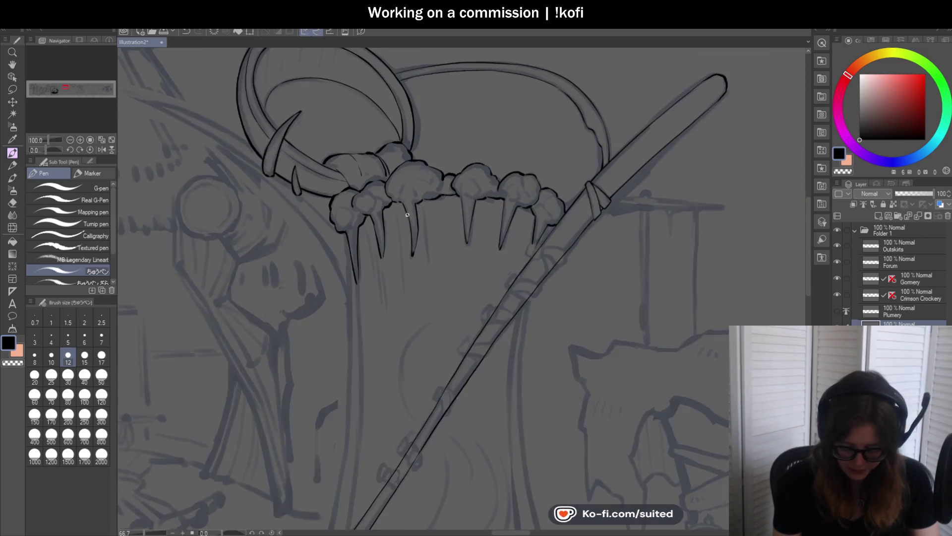
scroll(416, 208, down, 3)
scroll(545, 230, up, 1)
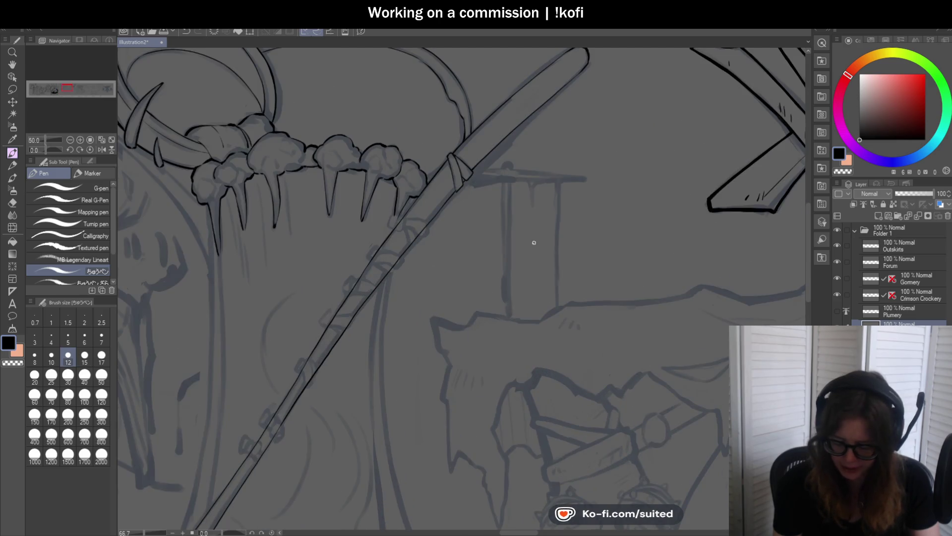
scroll(521, 208, up, 3)
drag(443, 148, 533, 148)
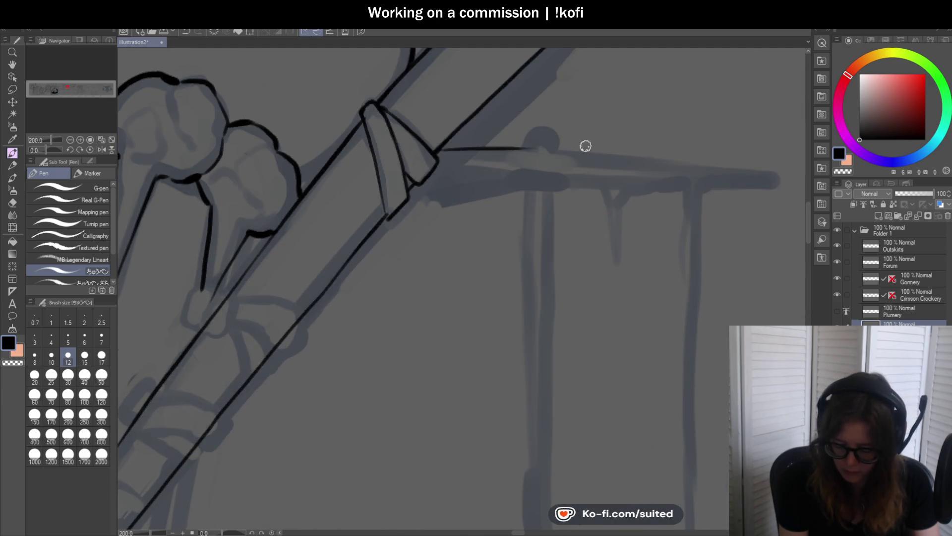
Rotate the view and ink the thin tapering tabletop edge from the spear's binding, redoing failed strokes
key(ctrl+z)
scroll(480, 147, down, 1)
drag(45, 150, 36, 154)
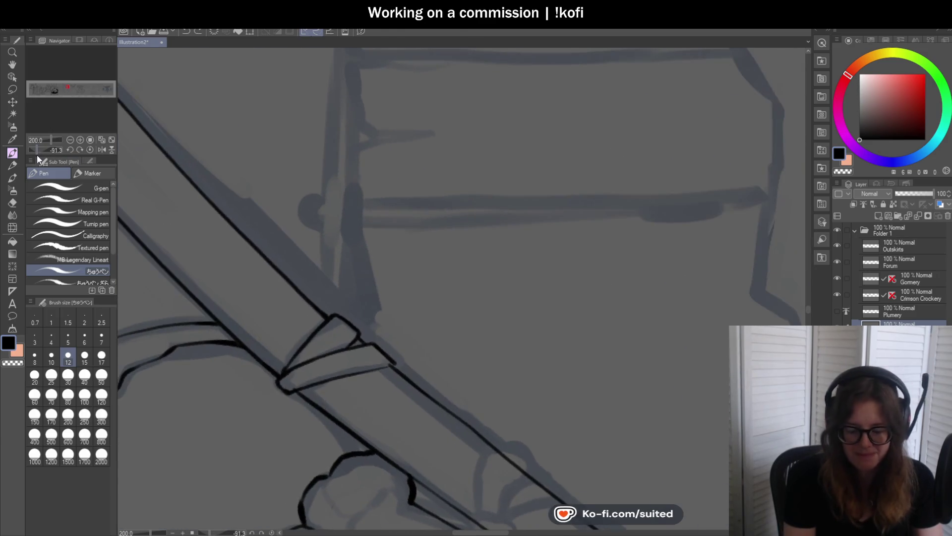
scroll(370, 309, down, 1)
scroll(341, 131, up, 1)
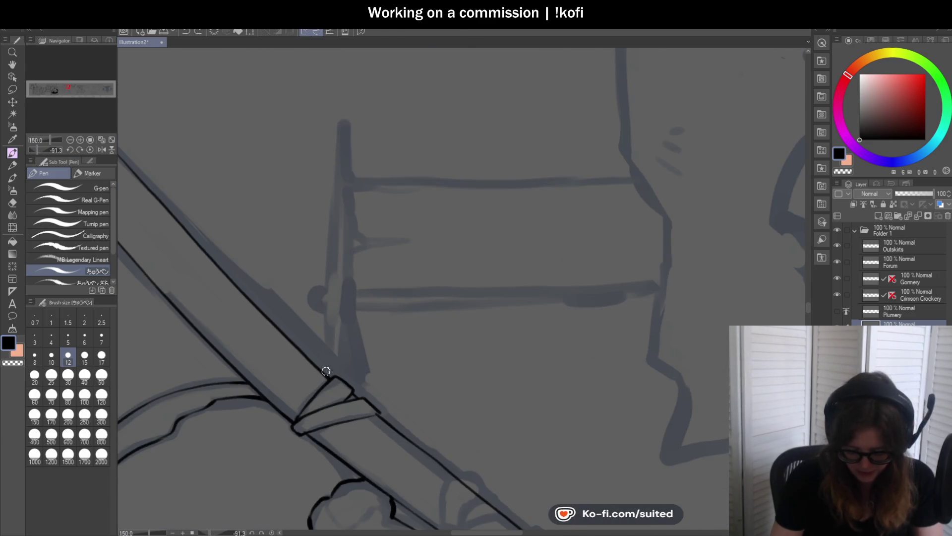
drag(329, 341, 339, 263)
key(ctrl+z)
drag(324, 372, 338, 221)
key(ctrl+z)
mouse_move(325, 375)
mouse_down()
mouse_move(343, 101)
mouse_move(346, 360)
mouse_up()
key(ctrl+z)
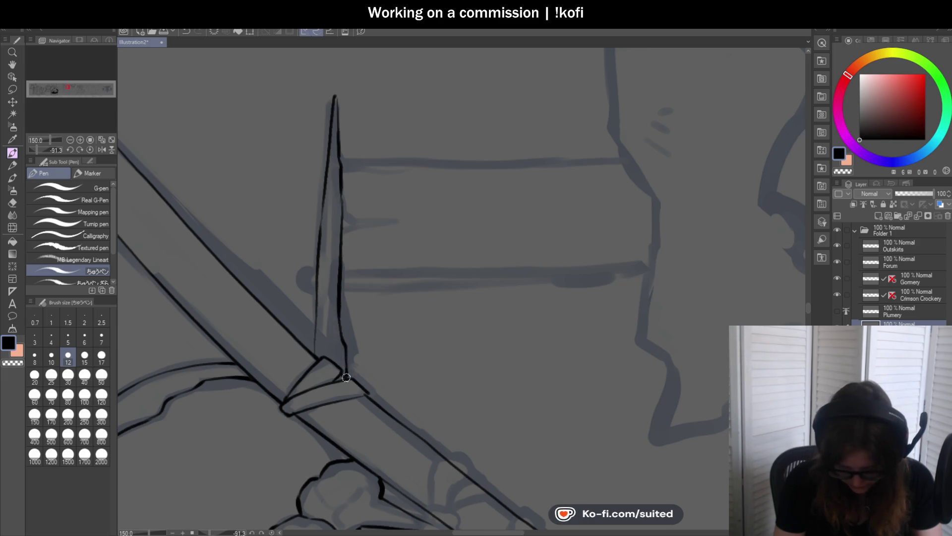
Return the canvas upright and ink the curve over the round knob, removing the heavy blob atop the drip
scroll(283, 186, down, 3)
click(90, 149)
scroll(484, 205, up, 3)
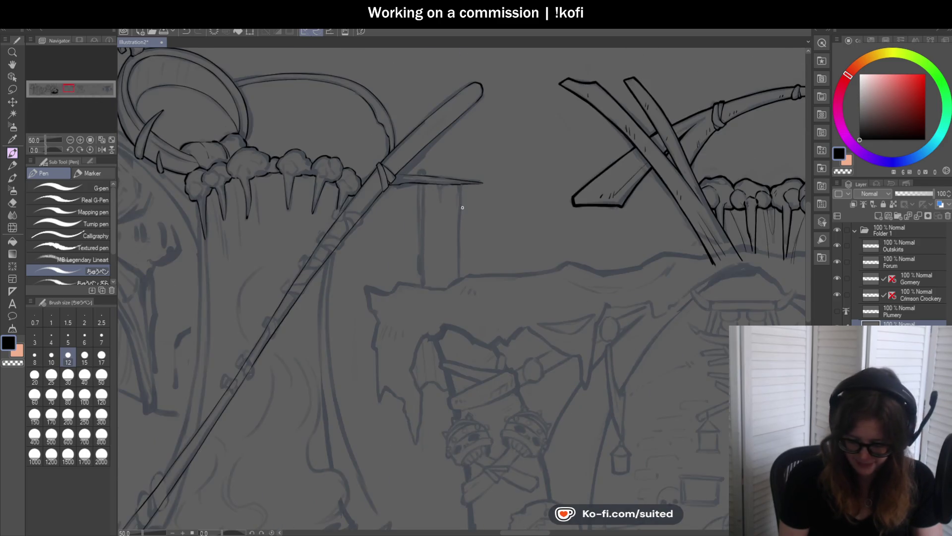
scroll(404, 155, up, 5)
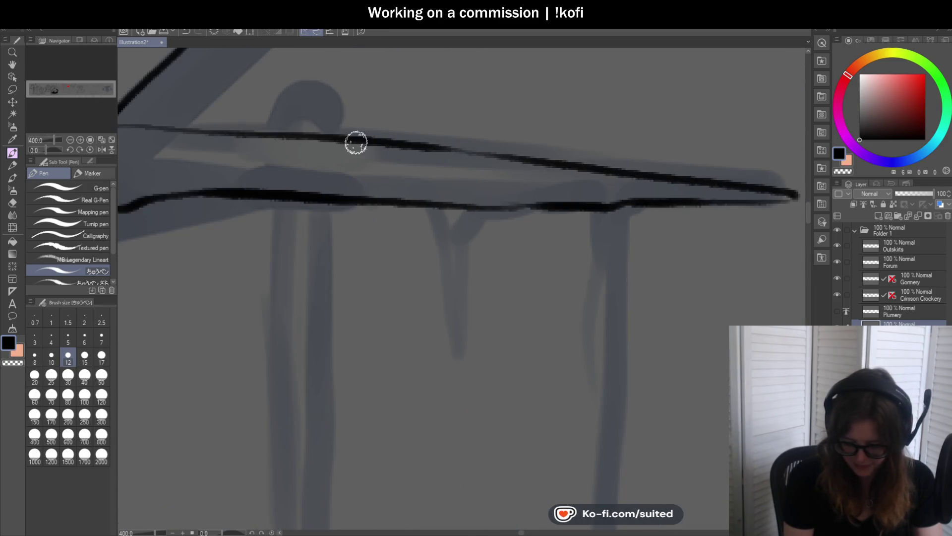
mouse_move(259, 134)
mouse_down()
mouse_move(302, 102)
mouse_move(350, 130)
mouse_move(380, 170)
mouse_move(393, 309)
mouse_move(420, 155)
mouse_up()
scroll(425, 193, down, 4)
scroll(435, 163, up, 4)
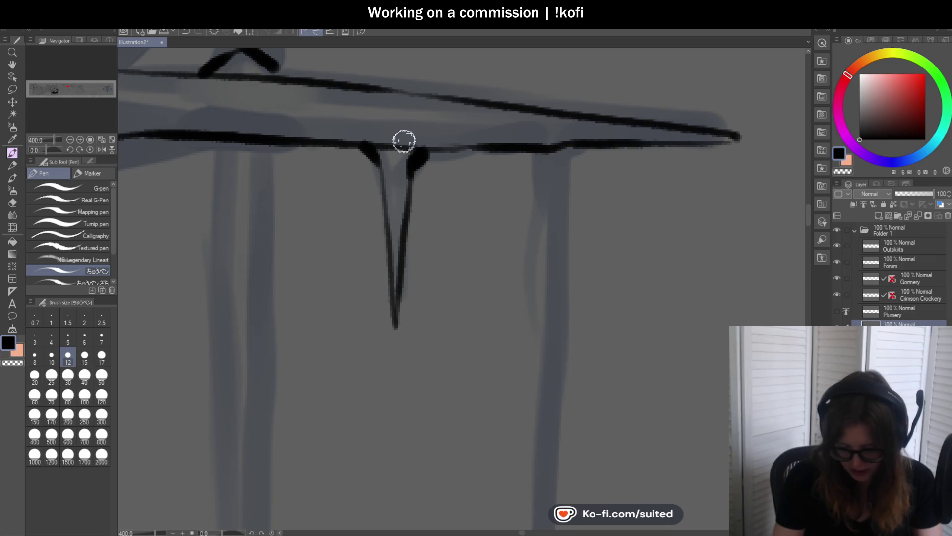
key(ctrl+z)
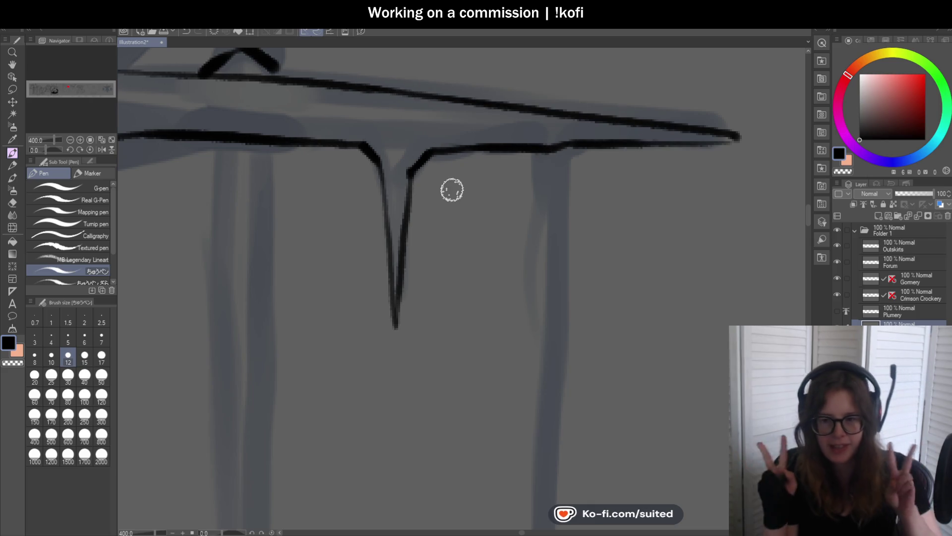
Extend the knob's right side to the tabletop line, erase the overlap with transparent colour, save, and clean the join
scroll(452, 190, down, 6)
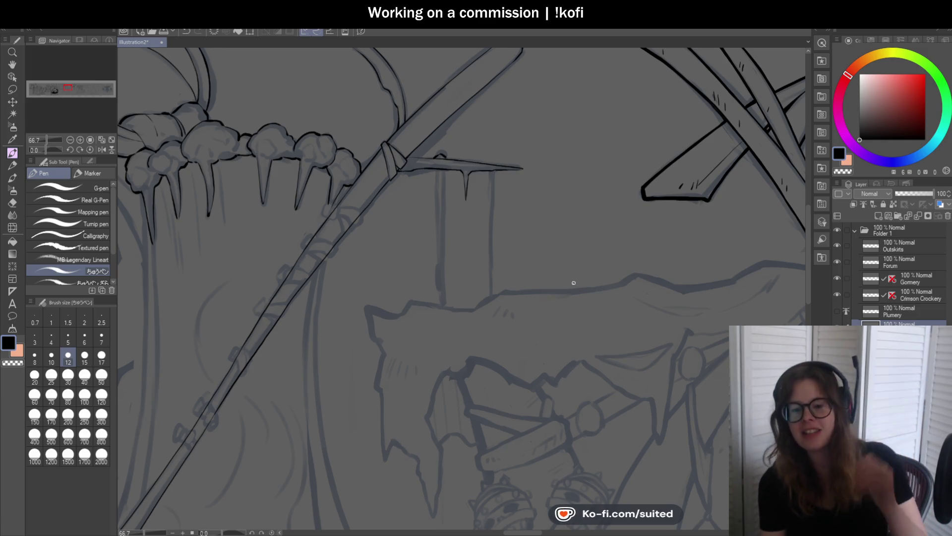
scroll(393, 165, up, 6)
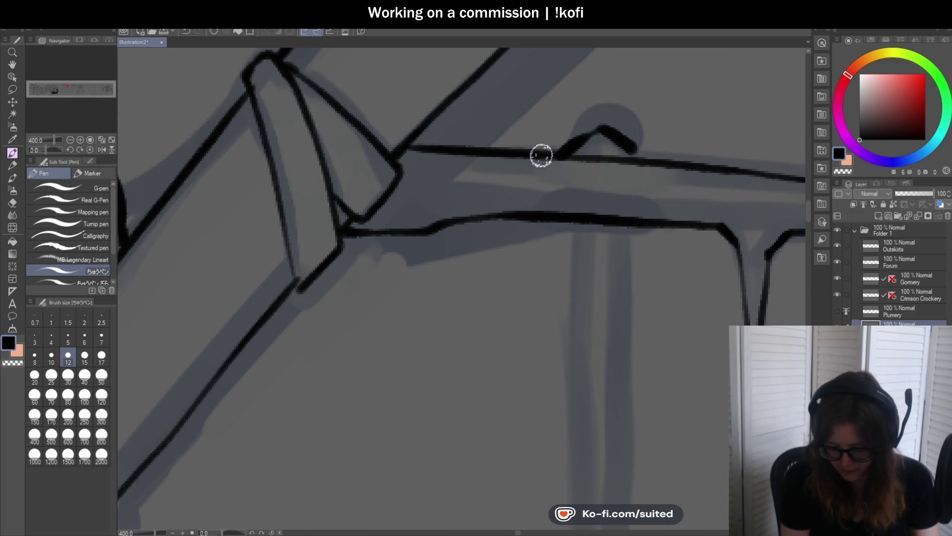
scroll(376, 147, down, 3)
scroll(510, 225, down, 2)
scroll(454, 152, up, 2)
scroll(454, 152, up, 5)
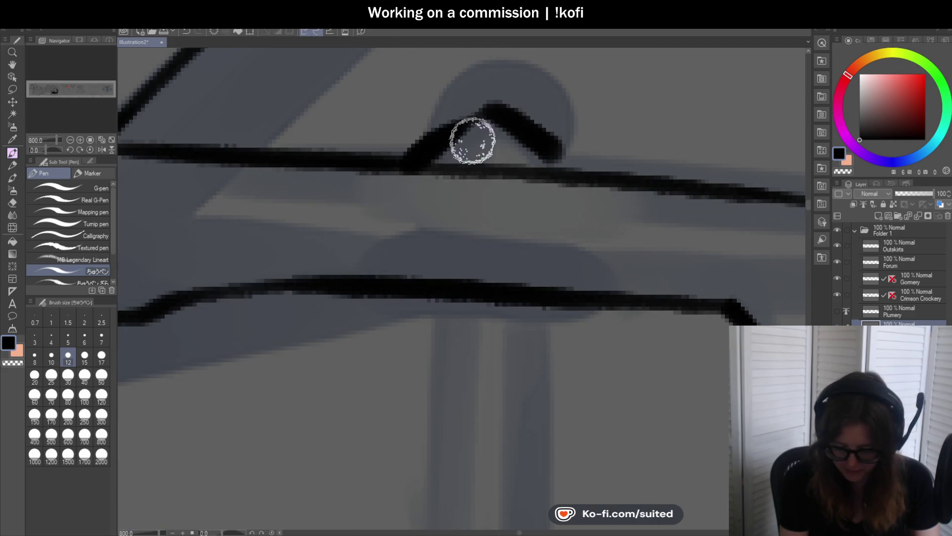
mouse_move(569, 154)
mouse_down()
mouse_move(585, 164)
mouse_move(457, 169)
mouse_up()
key(c)
key(ctrl+s)
key(c)
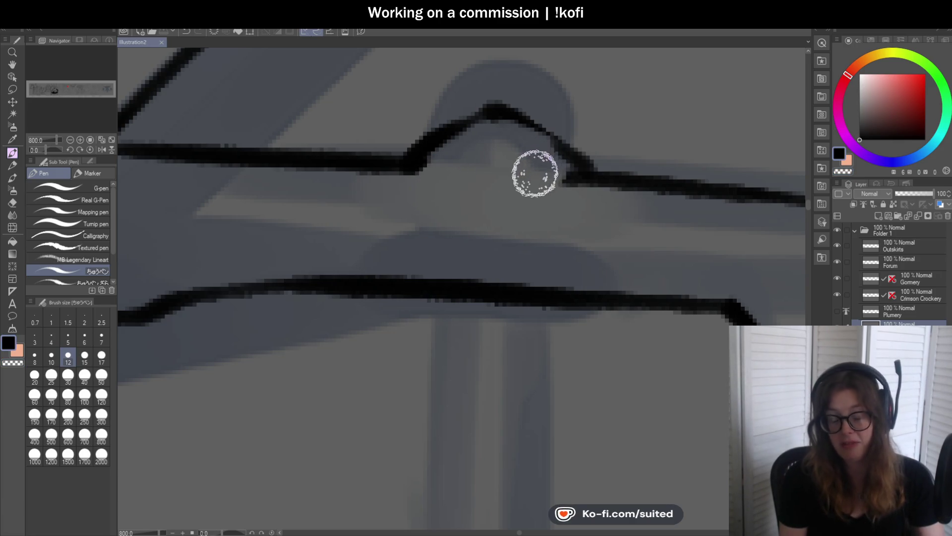
drag(570, 174, 560, 176)
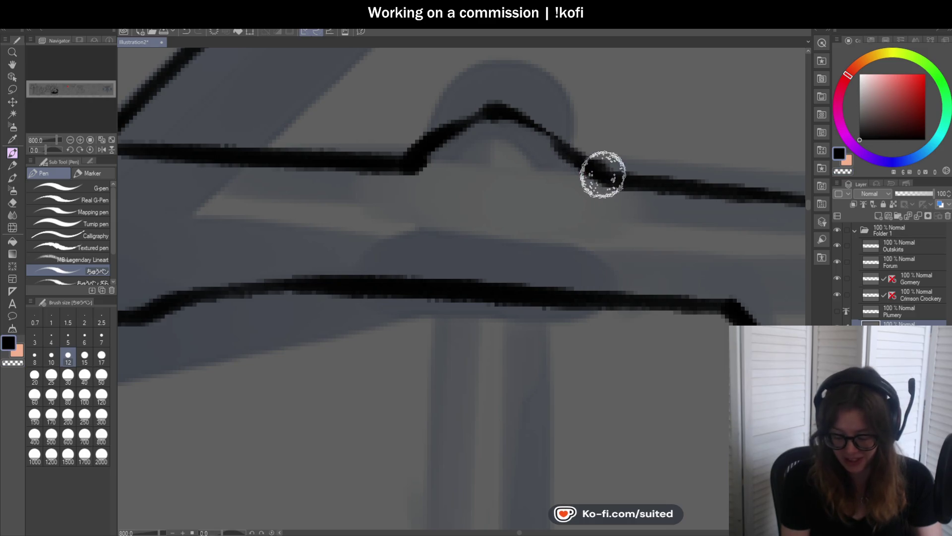
Try the table leg line downward from the tabletop, undoing the wobbly strokes
scroll(430, 156, down, 5)
scroll(481, 227, up, 1)
drag(425, 151, 425, 188)
key(ctrl+z)
drag(424, 152, 431, 384)
scroll(443, 390, down, 3)
key(ctrl+z)
key(ctrl+z)
scroll(359, 346, down, 1)
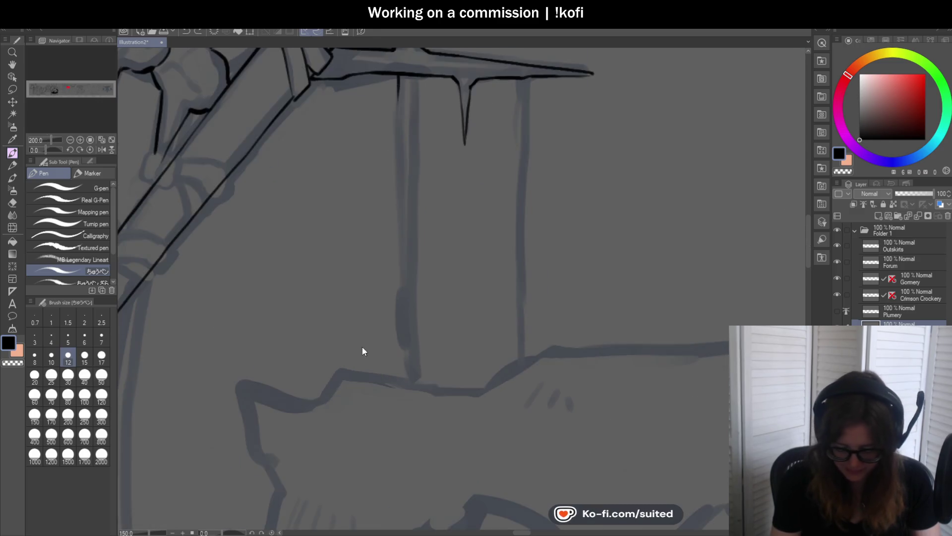
Ink the left table leg as a vertical black line down toward the ground, redoing the over-long first stroke
drag(399, 79, 396, 218)
key(ctrl+z)
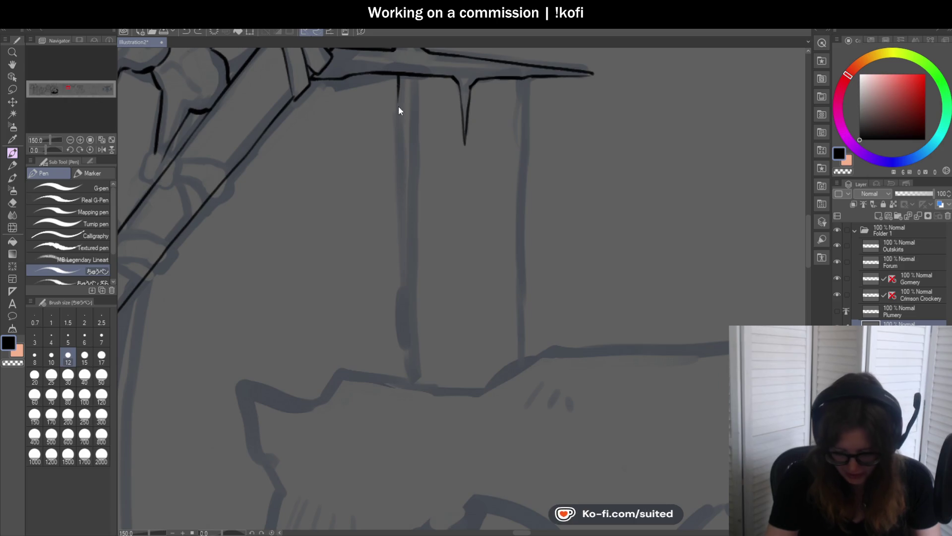
drag(397, 125, 400, 301)
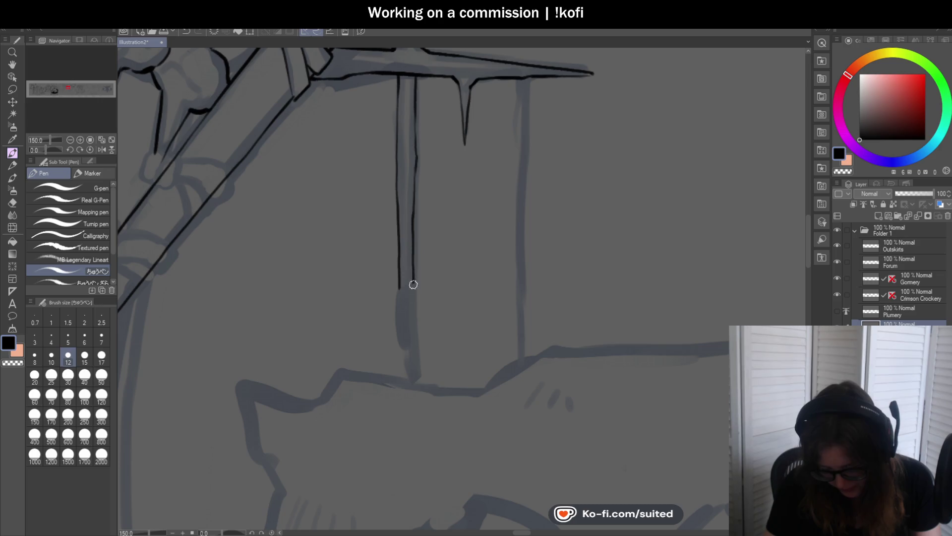
scroll(403, 361, up, 1)
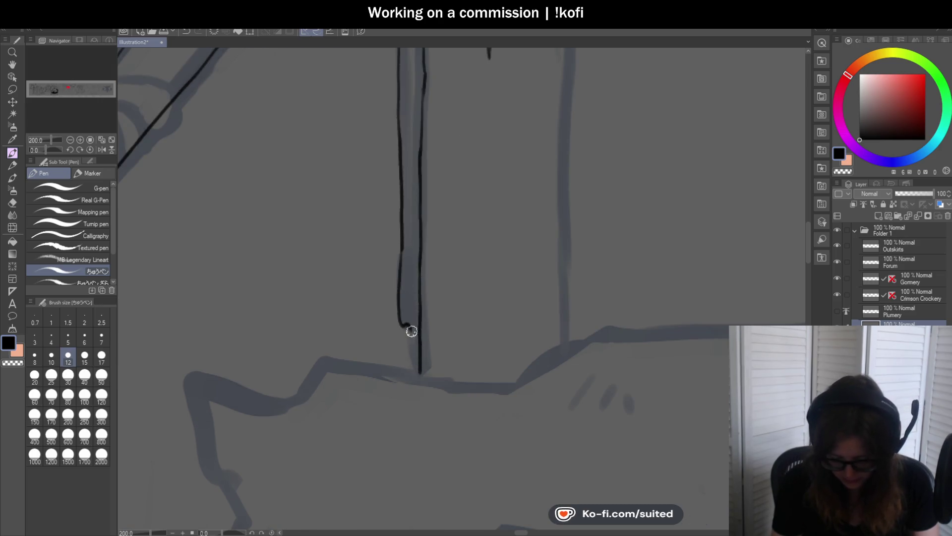
scroll(412, 346, down, 3)
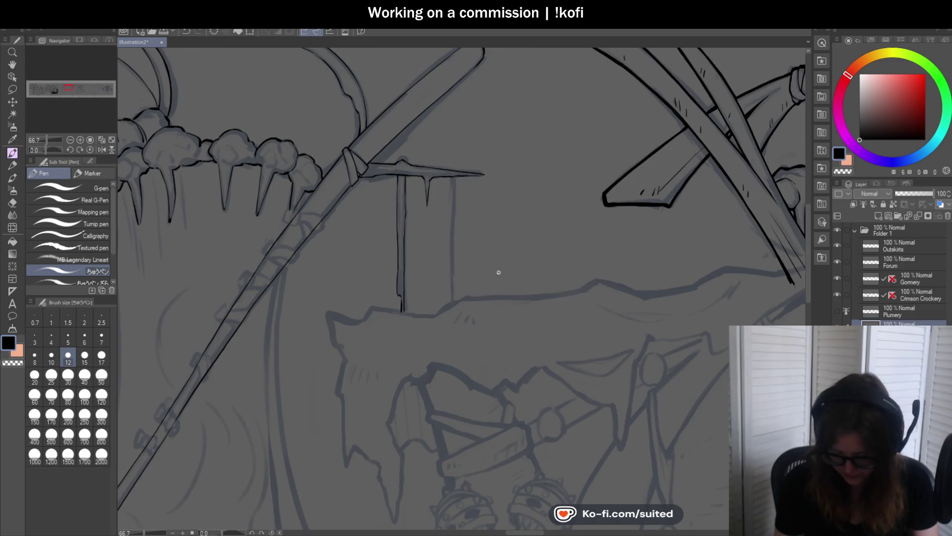
scroll(498, 244, up, 2)
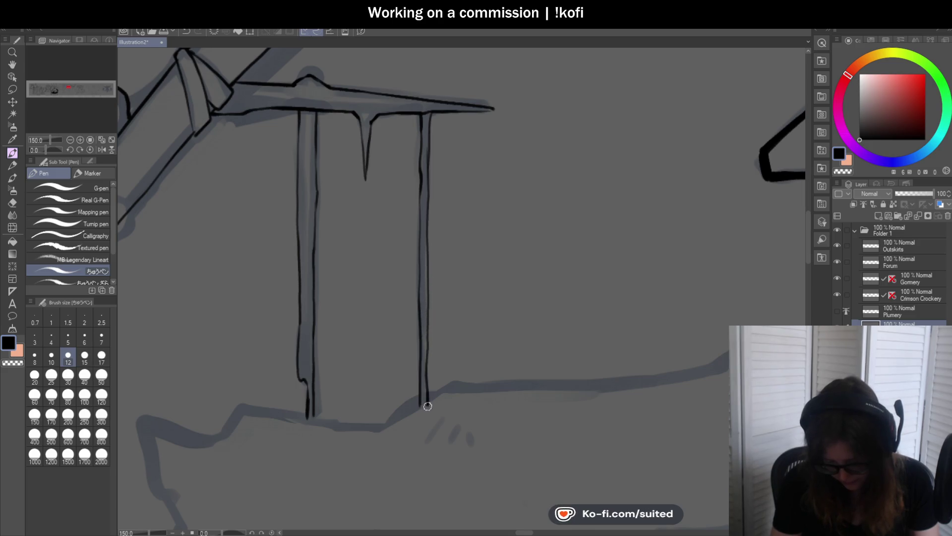
scroll(419, 244, down, 2)
scroll(382, 248, up, 3)
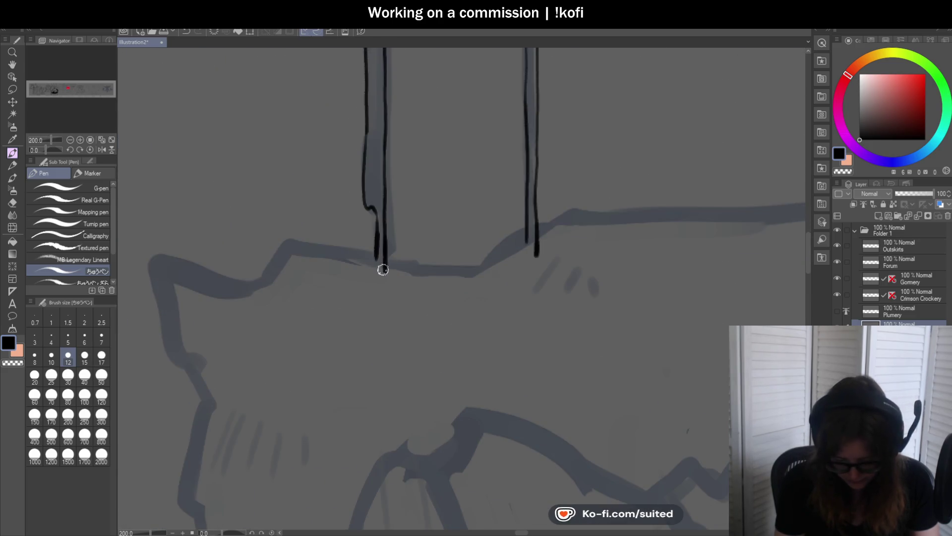
scroll(374, 285, down, 6)
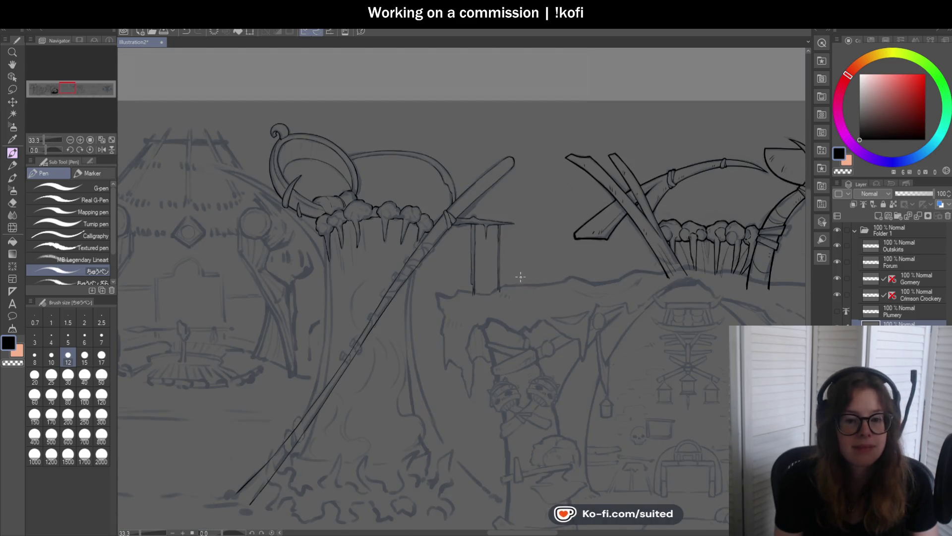
Ink the tabletop underside beneath the knob
scroll(523, 281, up, 2)
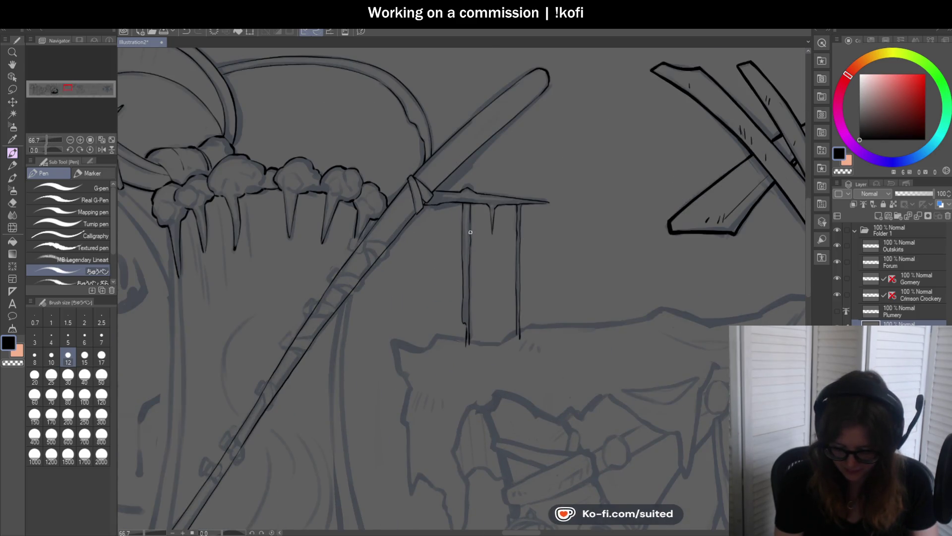
scroll(471, 231, up, 6)
drag(431, 178, 548, 187)
Mirror the view with the Navigator's flip-horizontal button to check the inking
scroll(422, 194, down, 7)
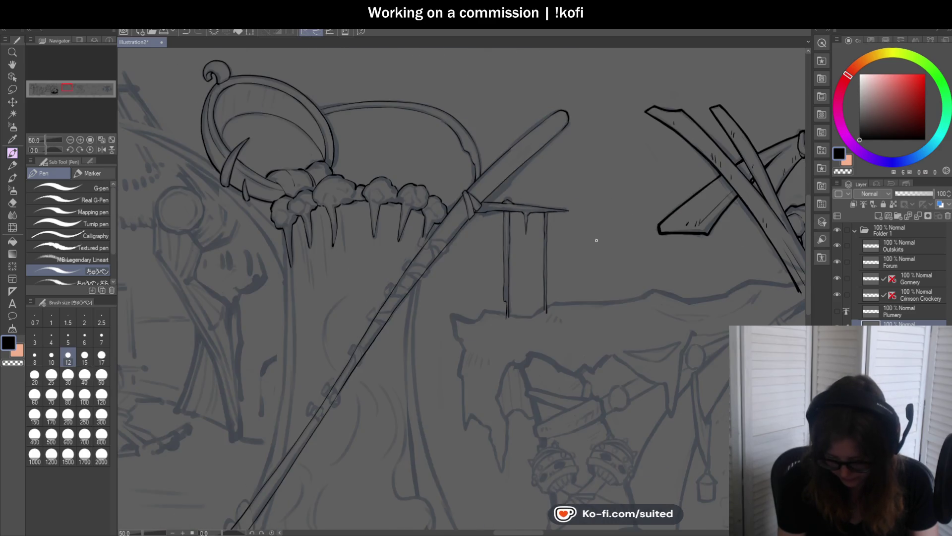
scroll(595, 240, down, 1)
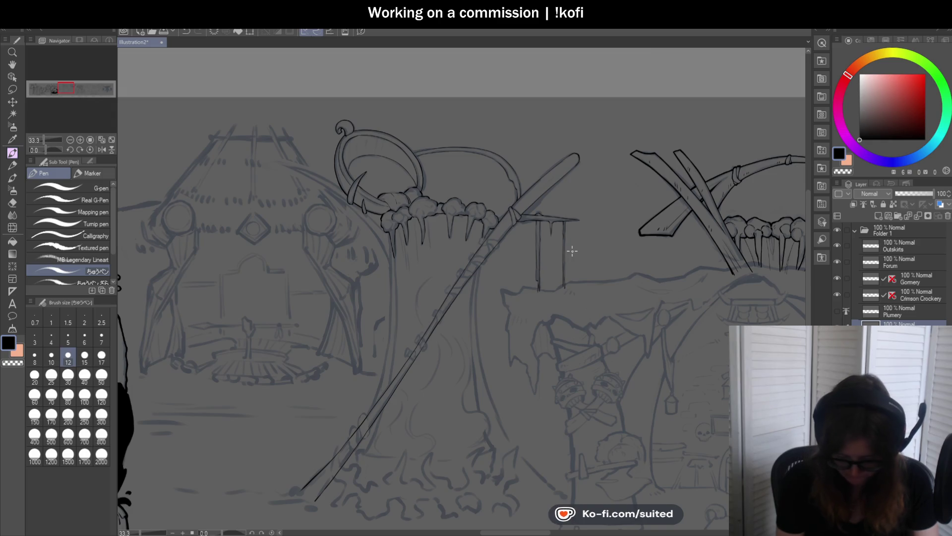
scroll(506, 194, down, 1)
scroll(483, 222, up, 5)
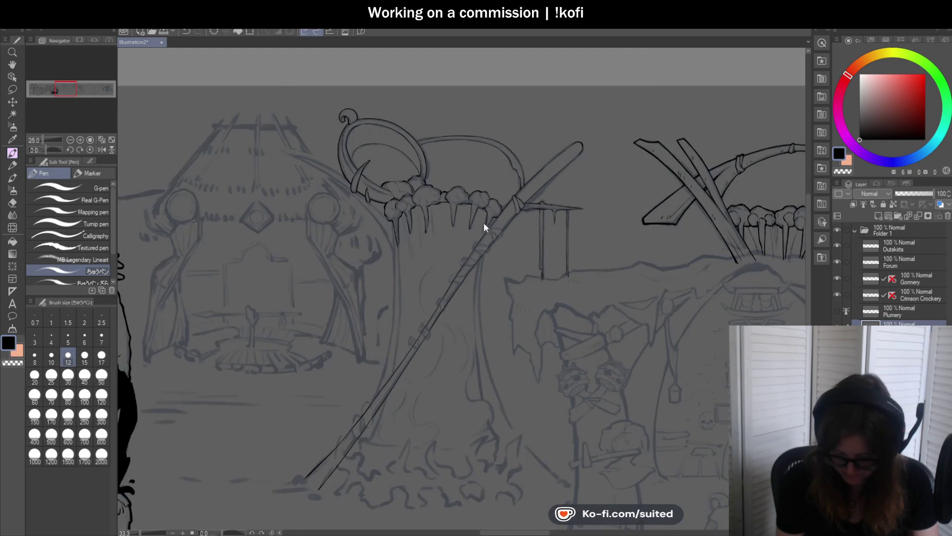
scroll(506, 161, down, 2)
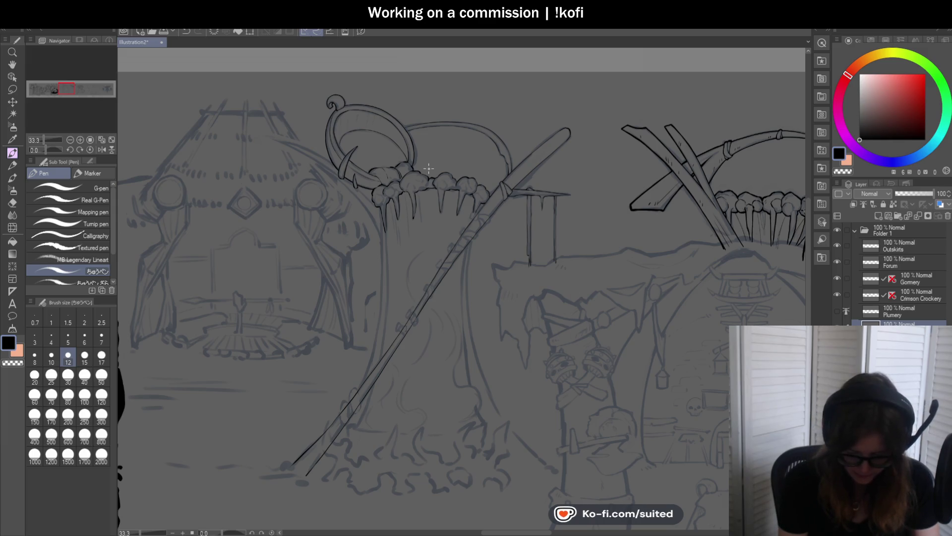
click(101, 149)
scroll(482, 215, down, 1)
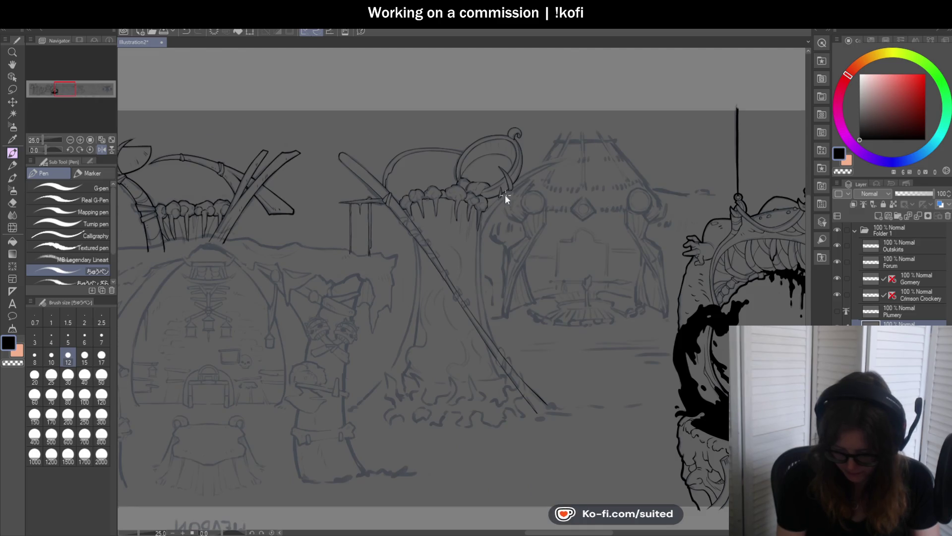
Add small tick marks on the claw ring's band
scroll(482, 214, up, 3)
scroll(482, 215, up, 3)
scroll(399, 253, down, 2)
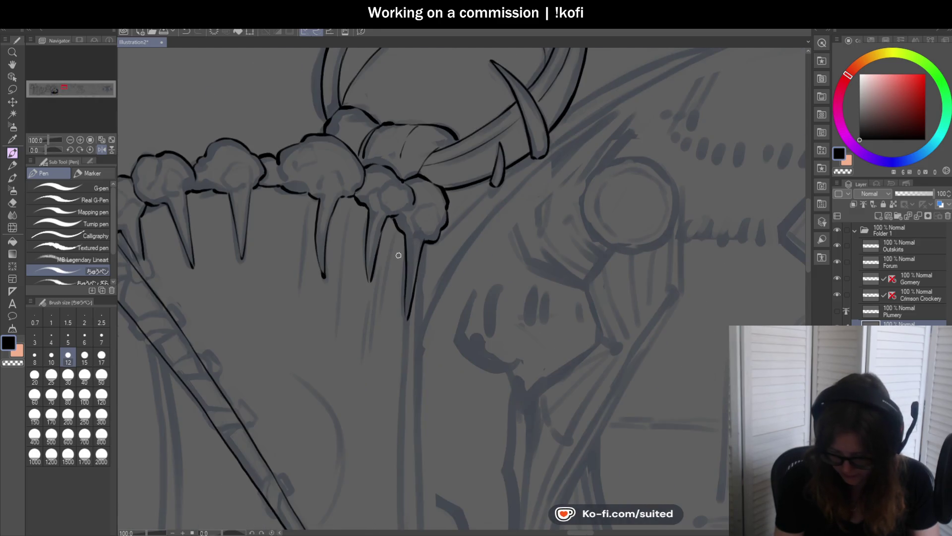
scroll(443, 194, up, 4)
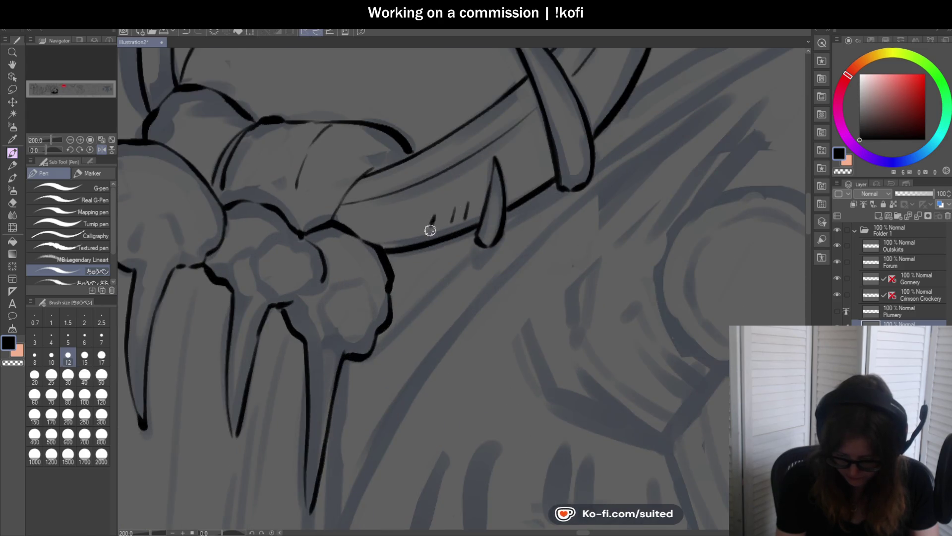
scroll(430, 229, down, 4)
scroll(504, 190, up, 4)
drag(502, 178, 503, 185)
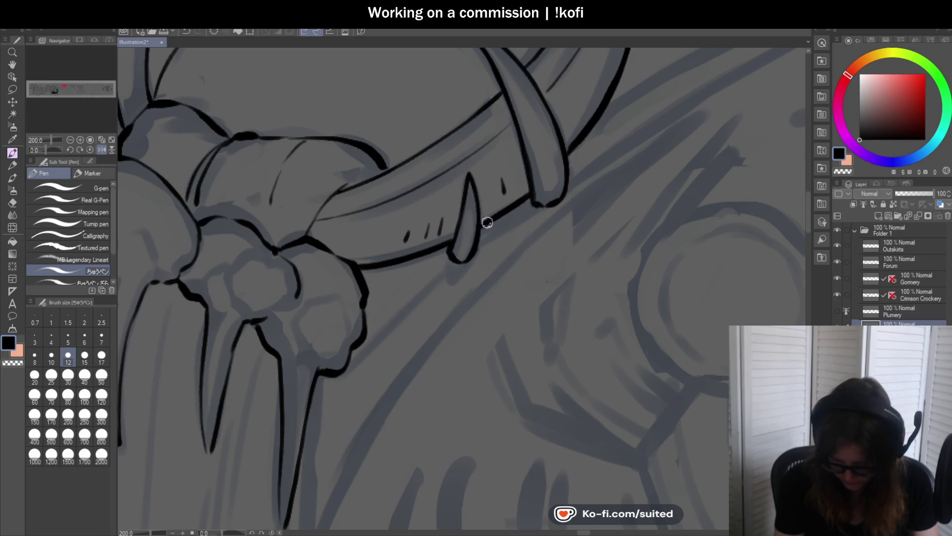
scroll(486, 224, down, 4)
scroll(493, 161, up, 4)
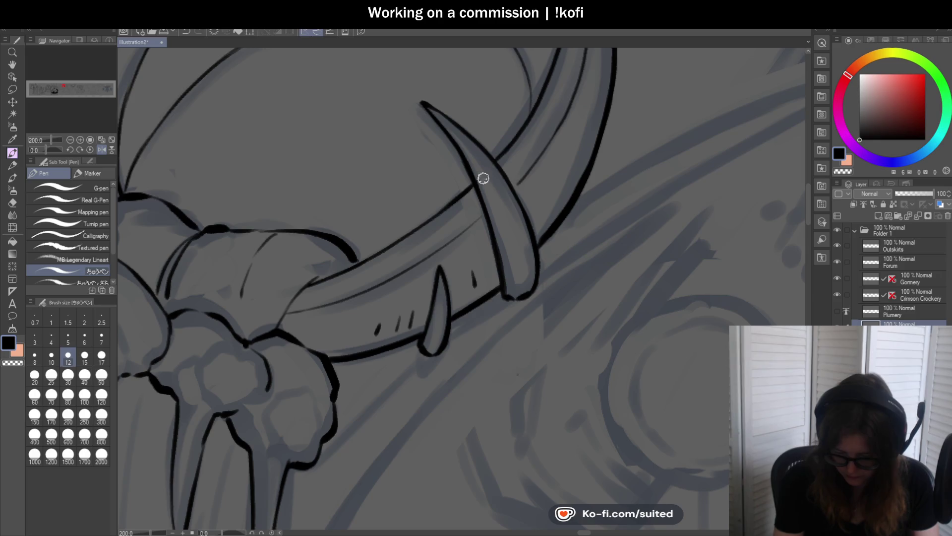
scroll(445, 223, down, 4)
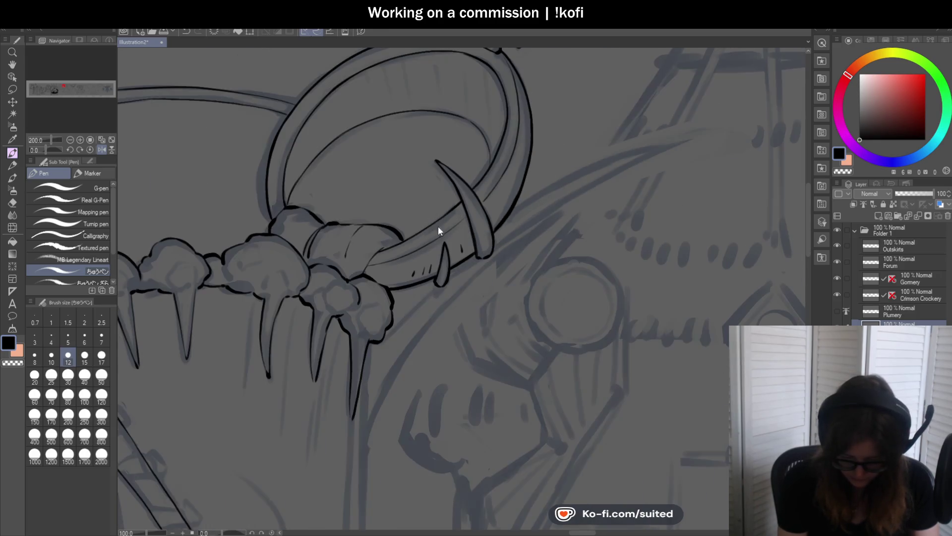
scroll(346, 251, up, 4)
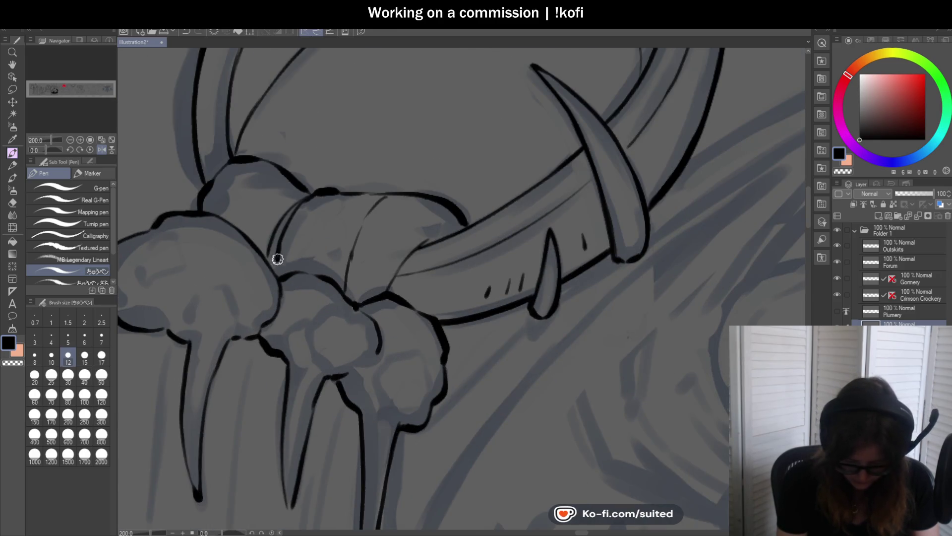
Erase part of the inner knuckle line and the thin curved band line with transparent colour
key(c)
drag(288, 224, 277, 254)
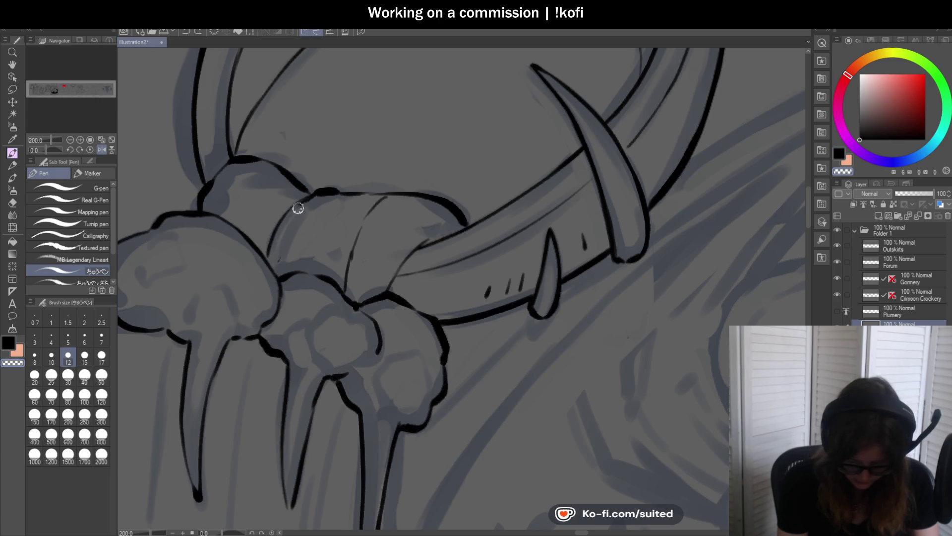
key(c)
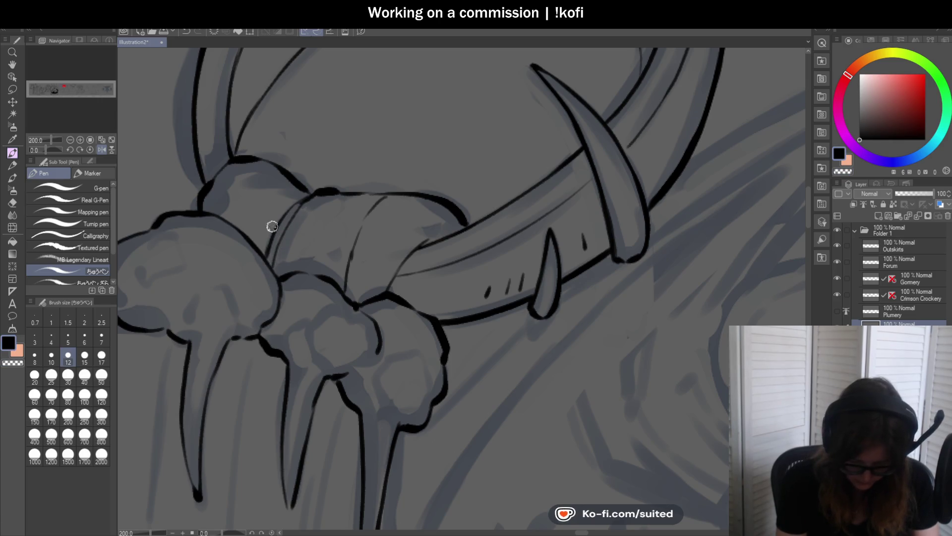
scroll(377, 219, down, 2)
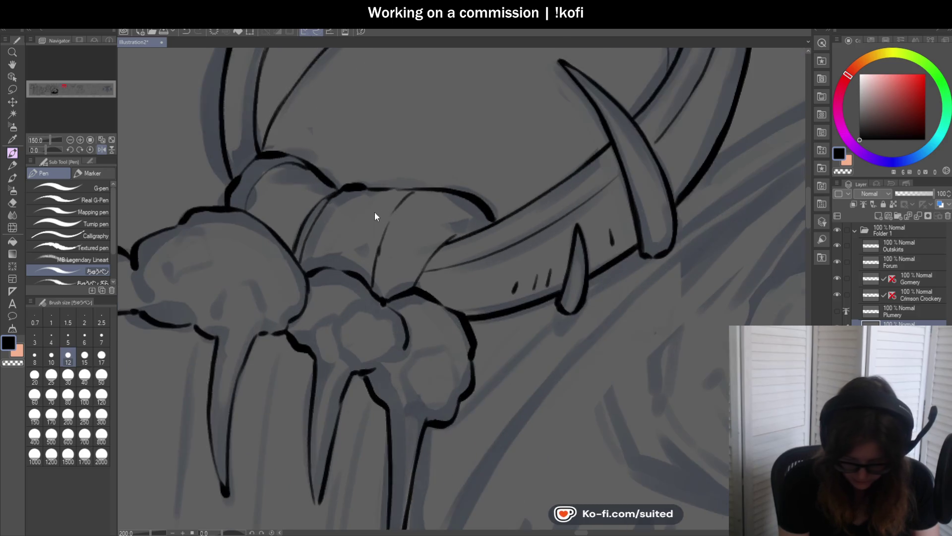
scroll(330, 262, up, 2)
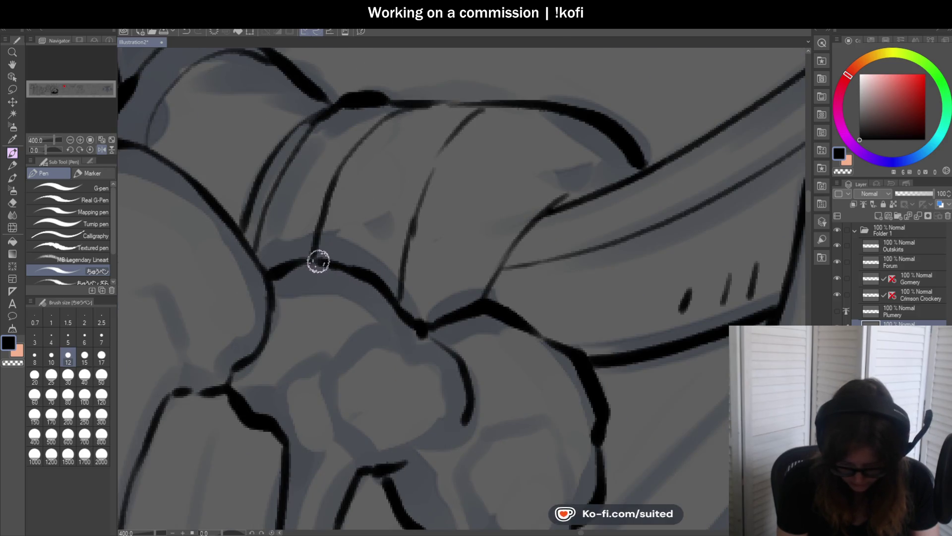
scroll(319, 260, down, 5)
scroll(393, 265, up, 6)
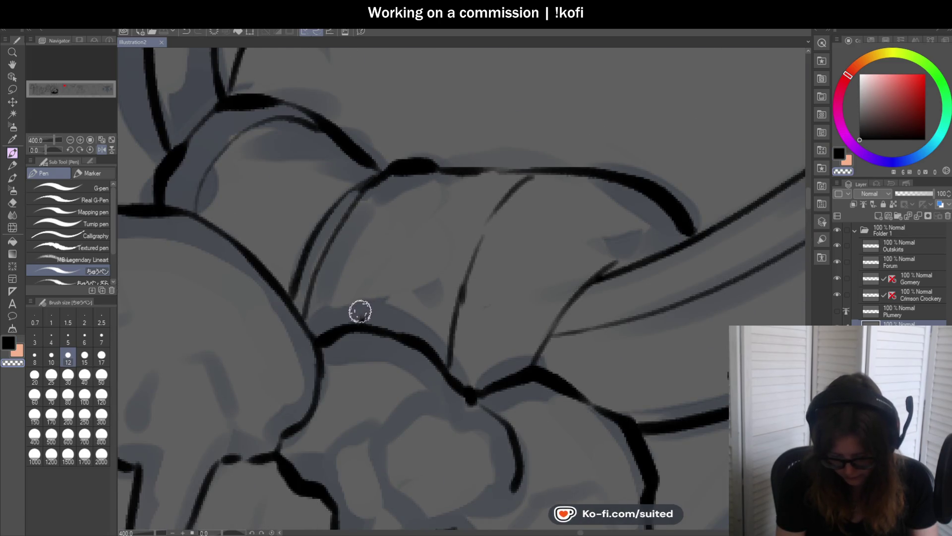
mouse_move(491, 214)
mouse_down()
mouse_move(513, 187)
mouse_move(478, 240)
mouse_move(454, 343)
mouse_up()
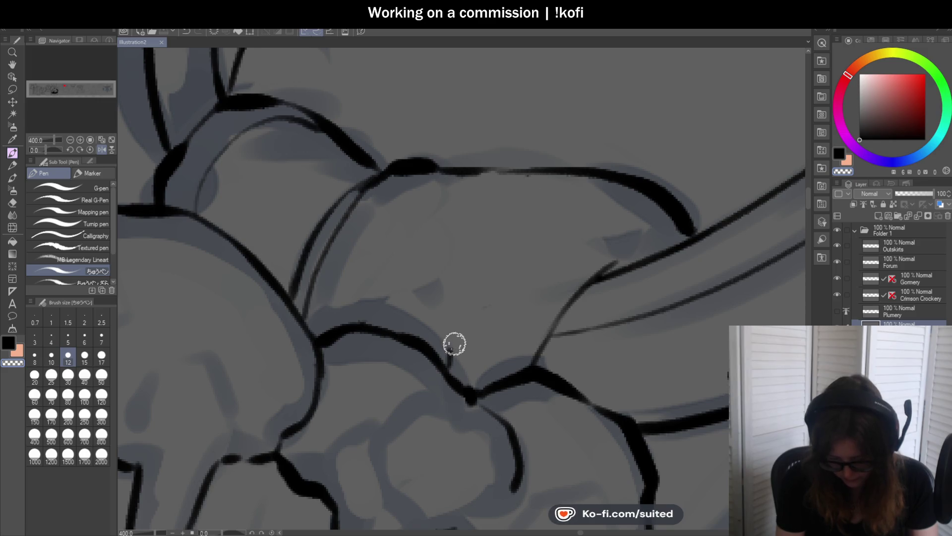
click(587, 195)
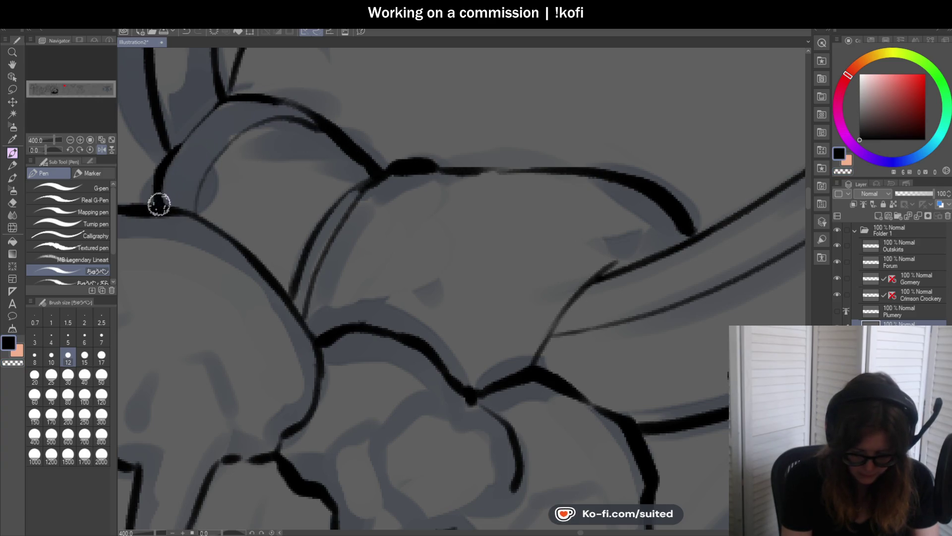
Redraw the upper-left contour cleanly and add thin fold lines across the band
drag(168, 159, 238, 91)
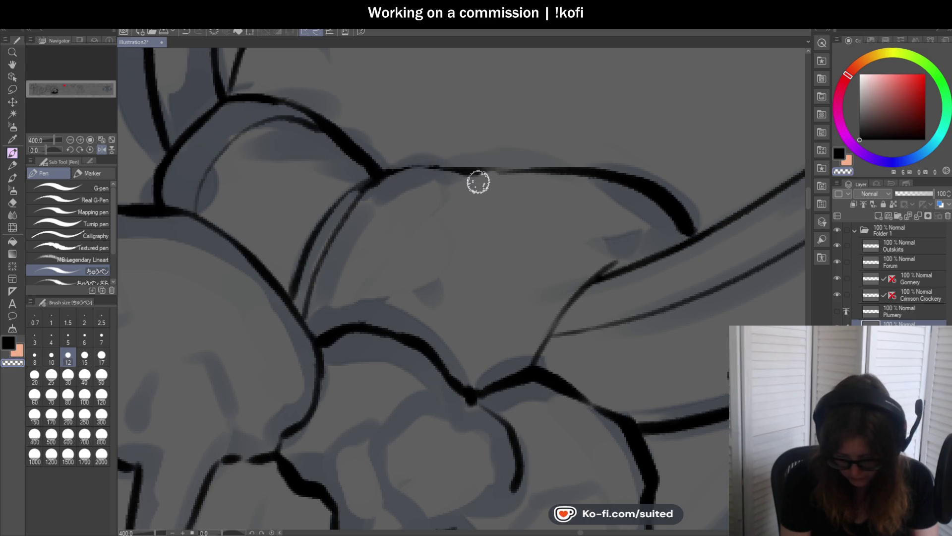
mouse_move(472, 170)
mouse_down()
mouse_move(363, 292)
mouse_move(360, 325)
mouse_up()
mouse_move(644, 193)
mouse_down()
mouse_move(508, 270)
mouse_move(467, 336)
mouse_move(648, 181)
mouse_move(484, 298)
mouse_up()
key(ctrl+z)
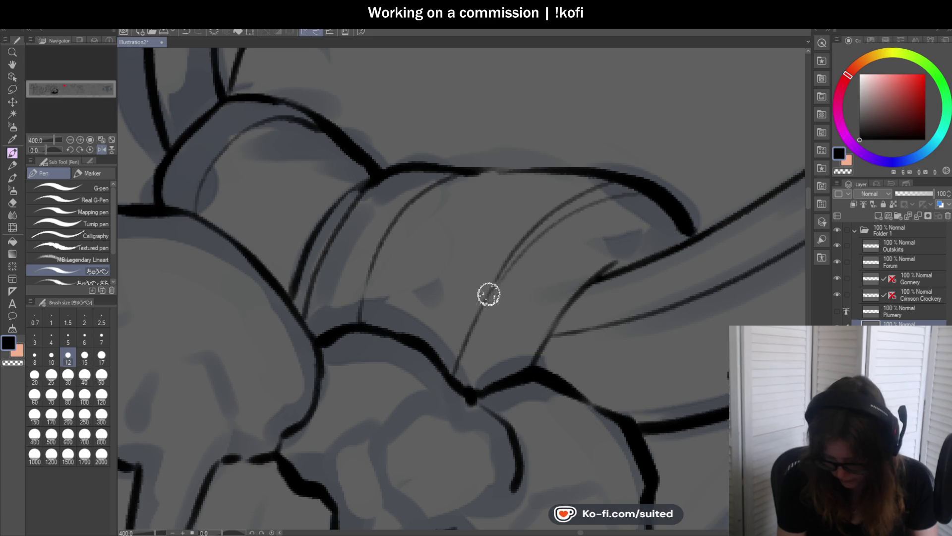
scroll(610, 198, down, 5)
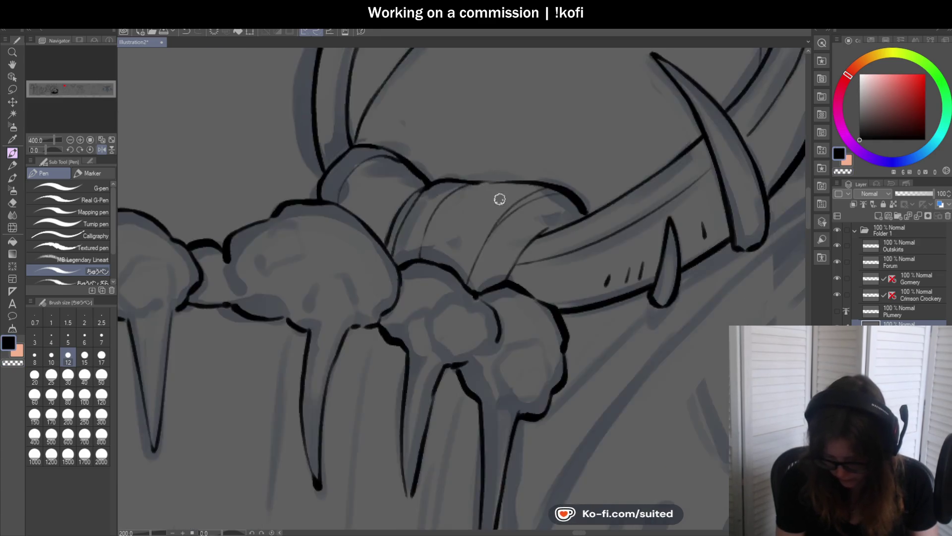
Unmirror the view with H, then zoom around to inspect the shield, staff and fangs
key(h)
scroll(577, 247, down, 1)
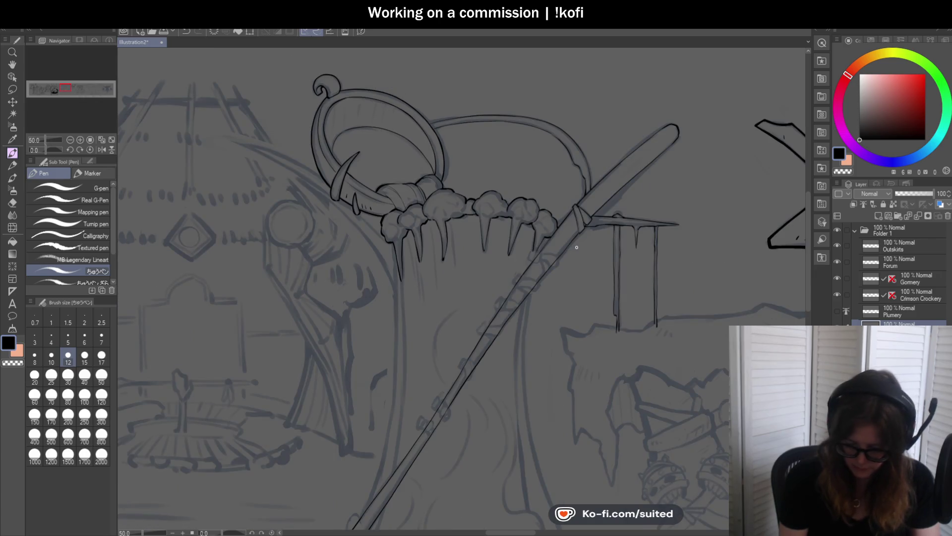
scroll(400, 144, up, 2)
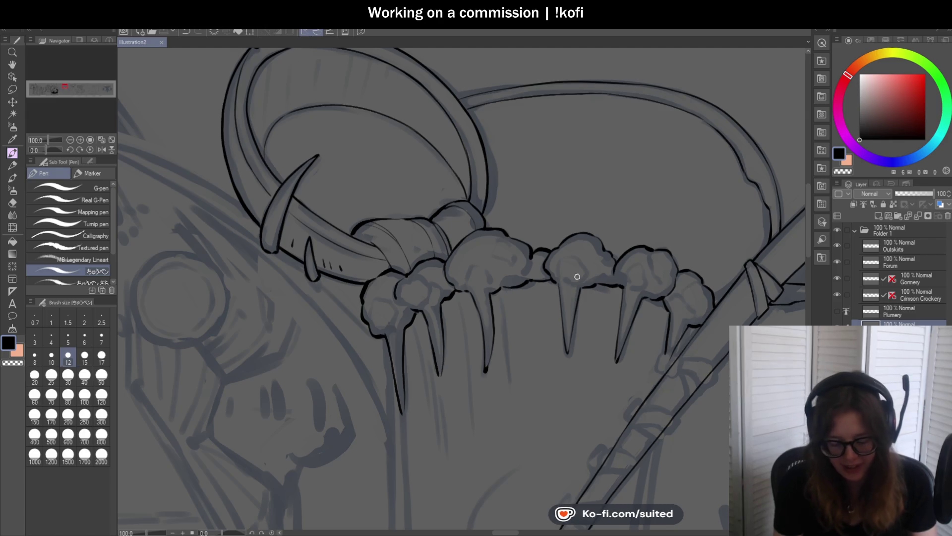
scroll(545, 288, down, 2)
scroll(405, 153, up, 4)
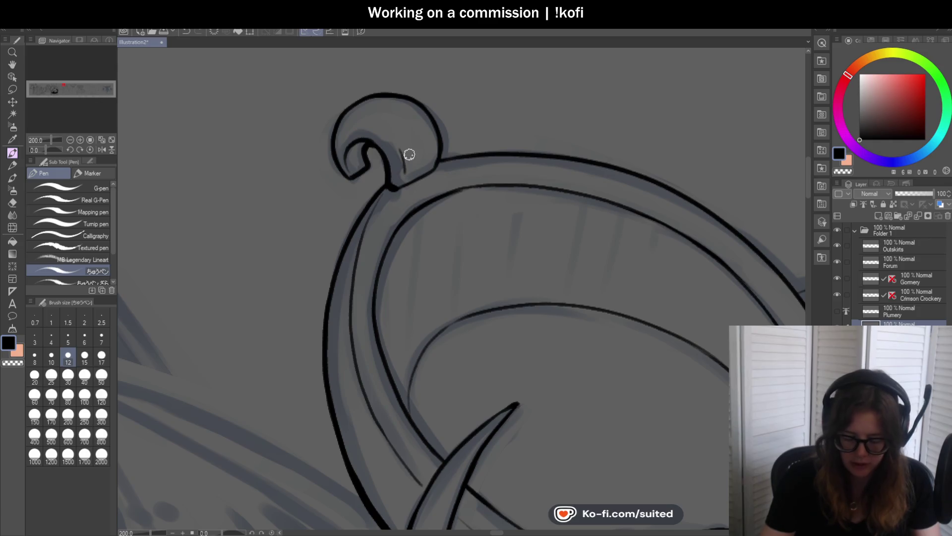
scroll(424, 125, down, 4)
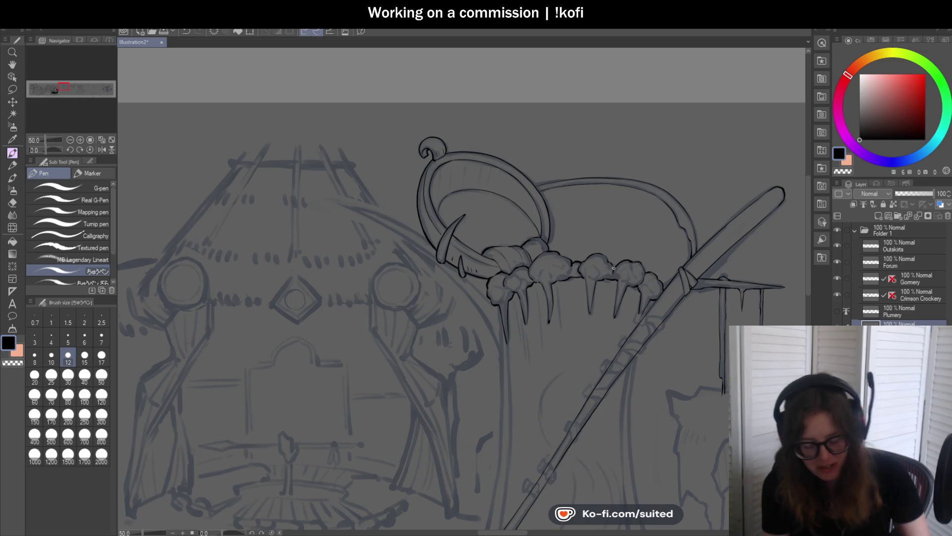
scroll(533, 186, up, 4)
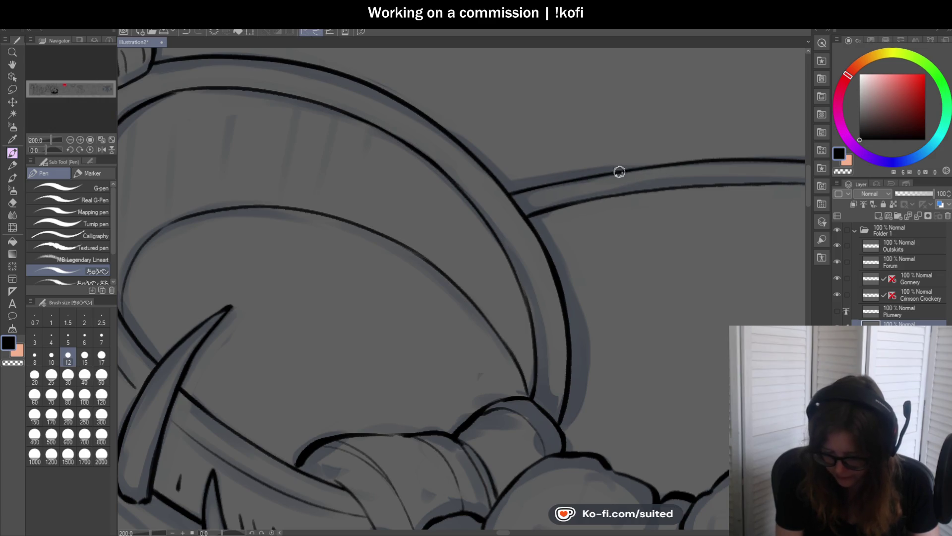
scroll(610, 173, down, 5)
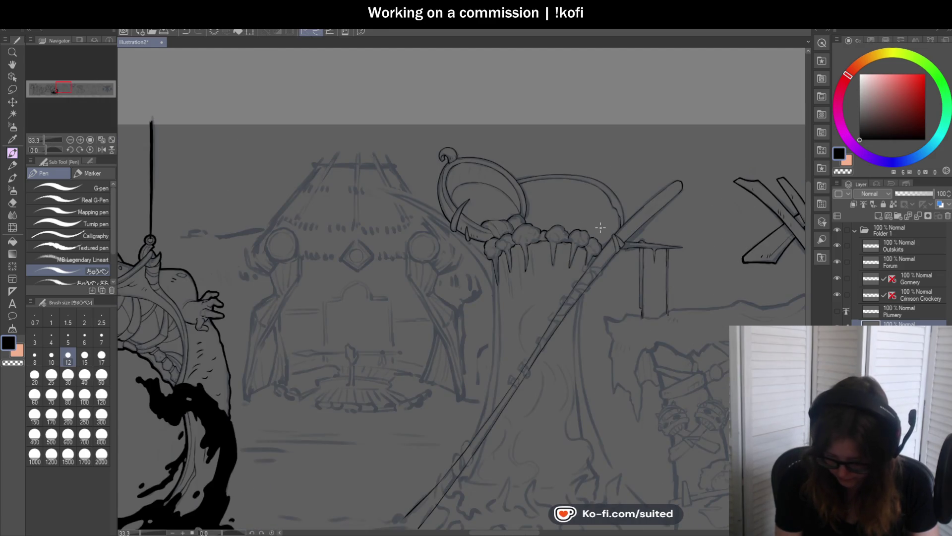
scroll(578, 250, down, 1)
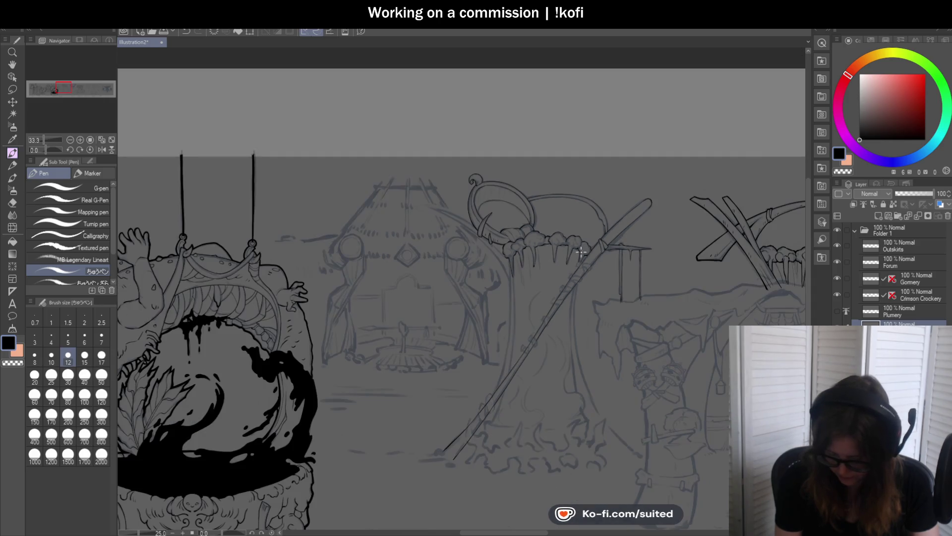
scroll(608, 304, up, 2)
scroll(466, 196, up, 4)
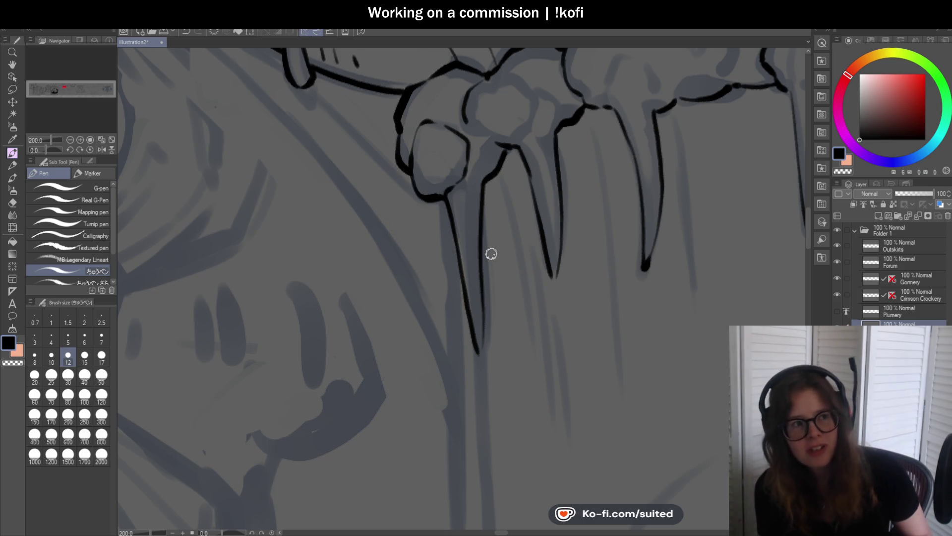
Outline the middle knuckle's right side and top, closing the gaps between knuckle lines
scroll(489, 266, up, 2)
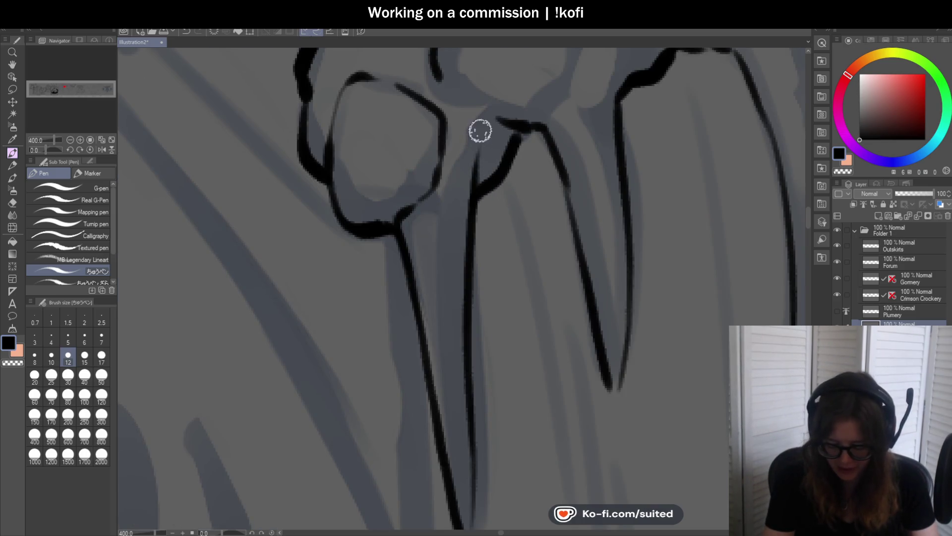
scroll(397, 96, down, 2)
scroll(407, 127, up, 2)
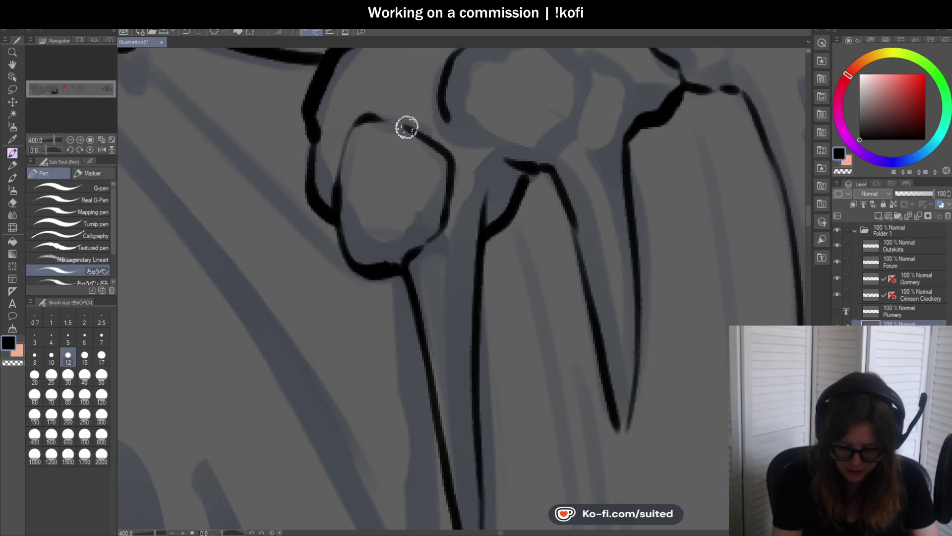
scroll(415, 240, down, 2)
scroll(364, 164, up, 2)
mouse_move(366, 161)
mouse_down()
mouse_move(350, 185)
mouse_move(389, 201)
mouse_up()
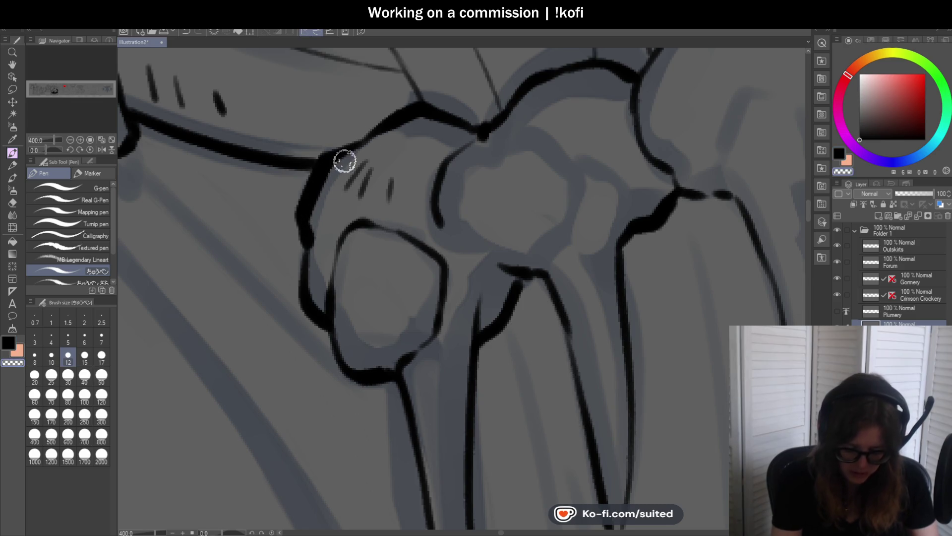
scroll(482, 233, down, 5)
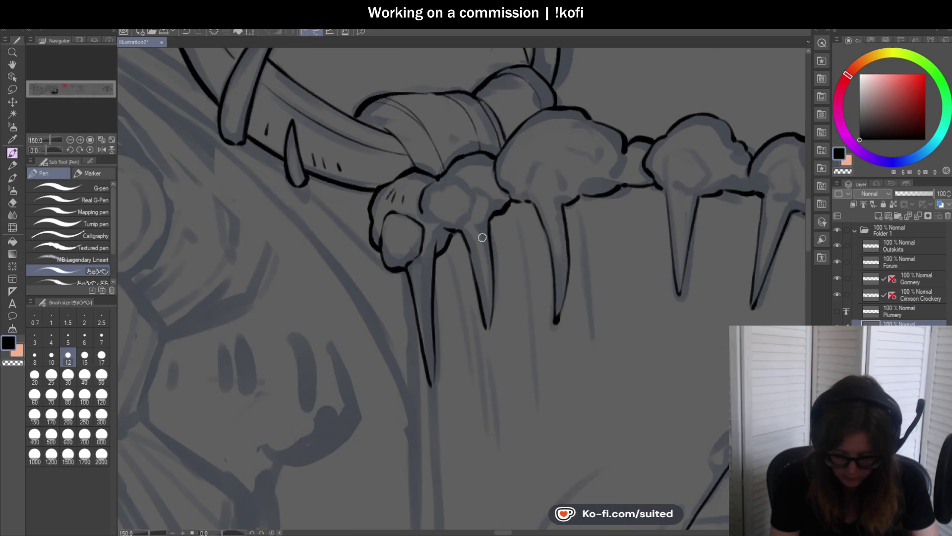
scroll(427, 163, up, 5)
drag(425, 304, 446, 322)
scroll(467, 221, down, 5)
scroll(480, 259, up, 5)
mouse_move(487, 217)
mouse_down()
mouse_move(531, 160)
mouse_move(525, 165)
mouse_move(489, 91)
mouse_move(447, 93)
mouse_up()
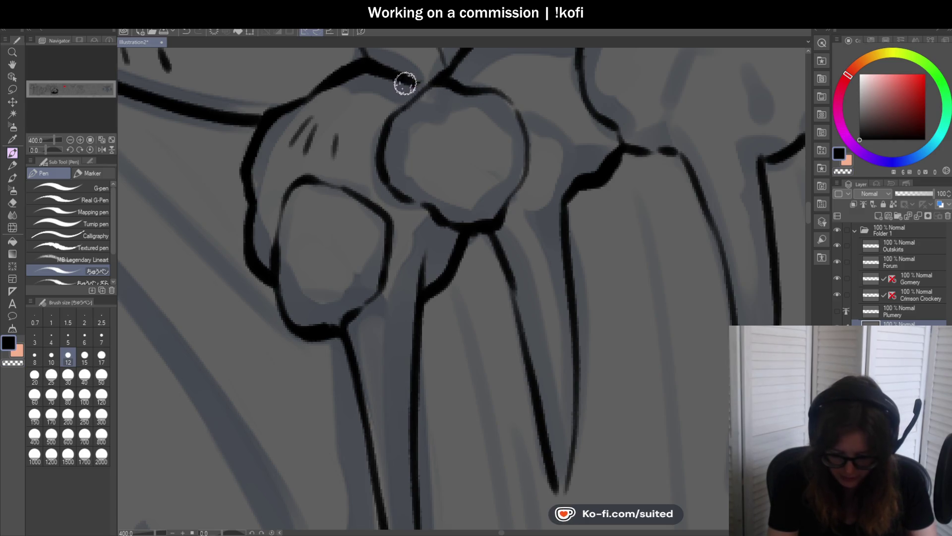
scroll(504, 221, down, 3)
scroll(468, 179, up, 3)
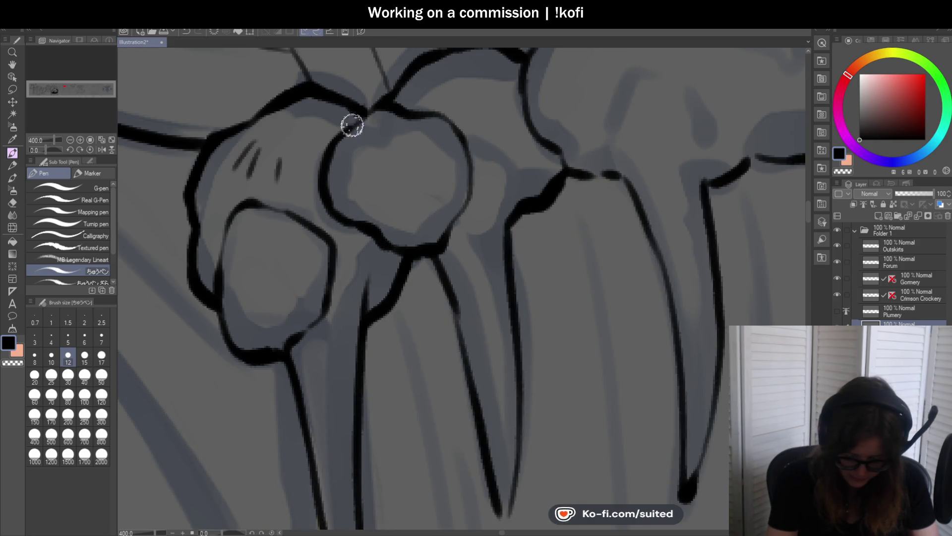
drag(506, 250, 519, 138)
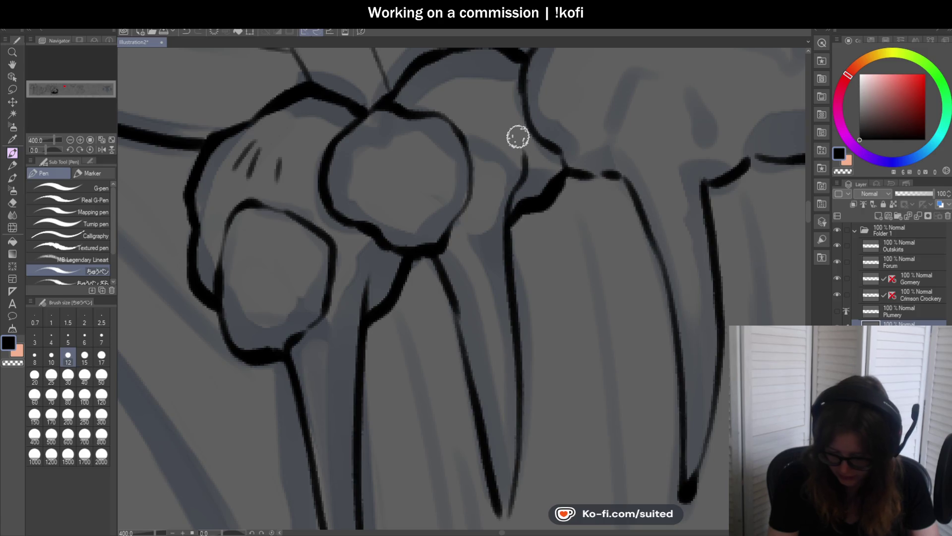
scroll(519, 145, down, 4)
scroll(546, 168, up, 1)
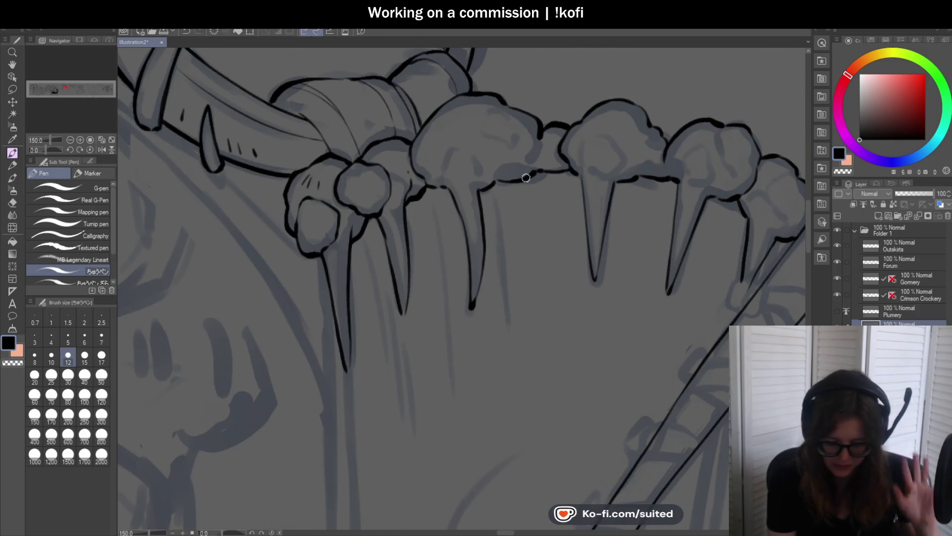
scroll(400, 265, up, 3)
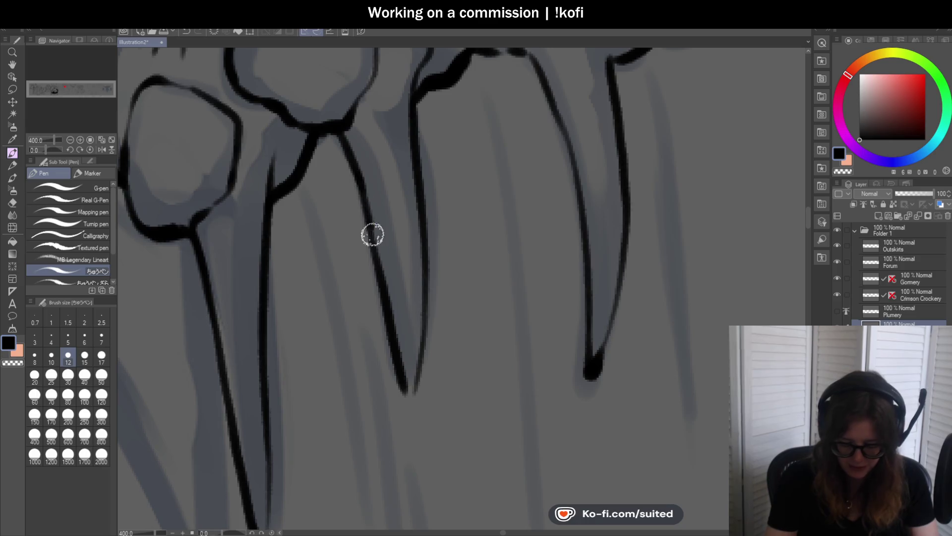
Ink the left tooth's sharp tip and the next tooth's outline, thickening the joins at the claw
drag(408, 402, 420, 338)
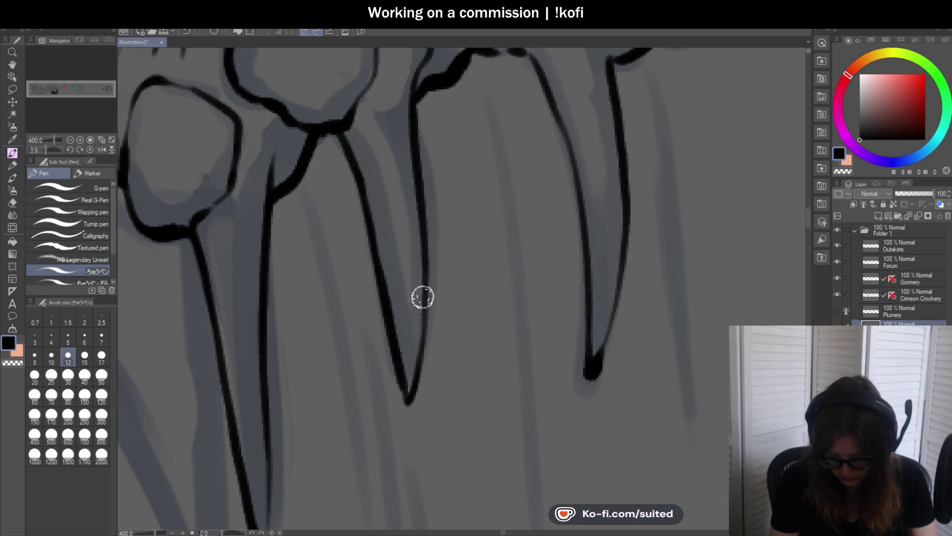
scroll(382, 298, down, 4)
scroll(444, 160, up, 4)
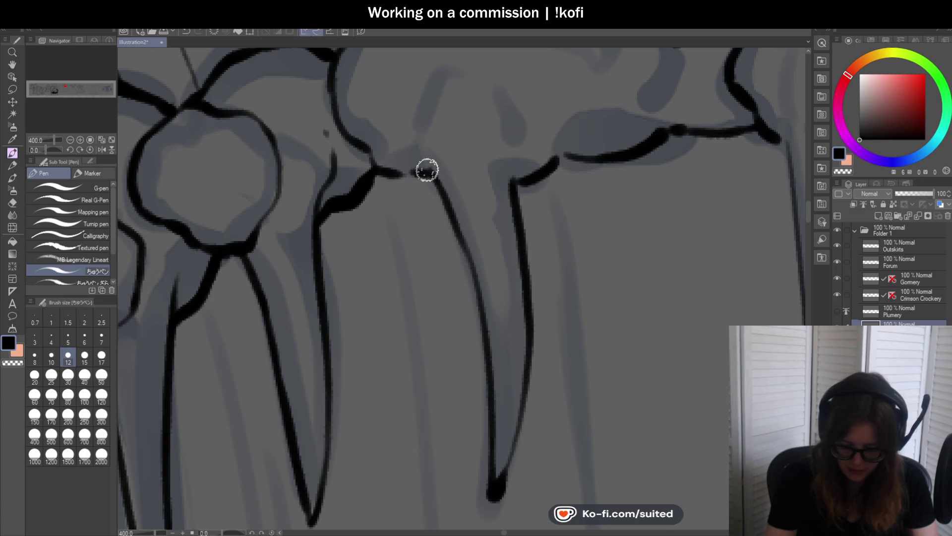
scroll(406, 141, down, 4)
scroll(401, 279, up, 4)
mouse_move(385, 271)
mouse_down()
mouse_move(415, 195)
mouse_move(461, 187)
mouse_move(511, 249)
mouse_move(495, 287)
mouse_up()
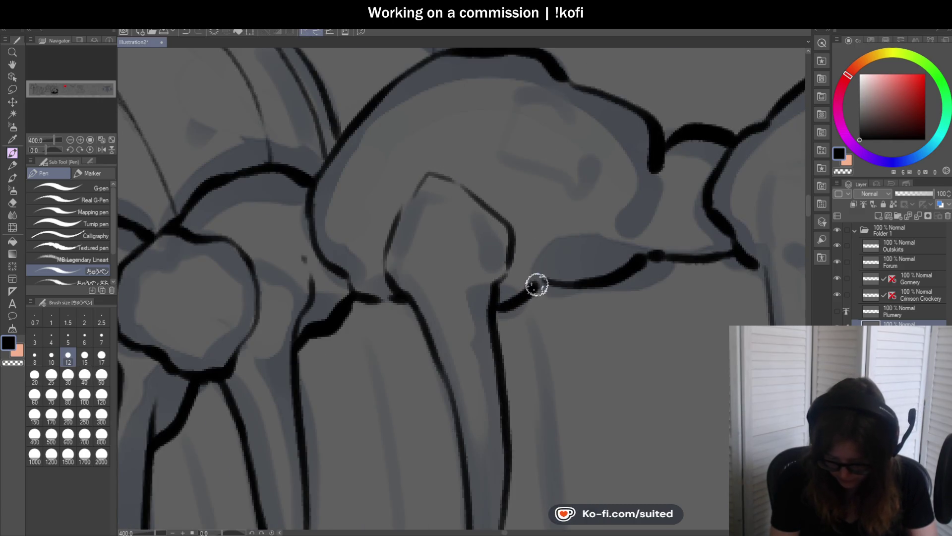
scroll(449, 226, down, 2)
scroll(436, 222, down, 2)
scroll(459, 276, up, 4)
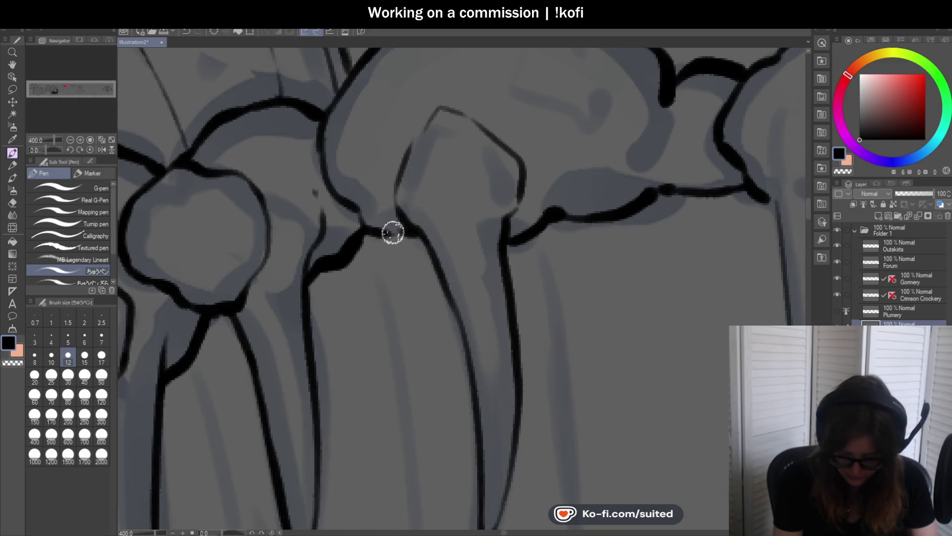
drag(396, 234, 362, 229)
scroll(489, 240, down, 3)
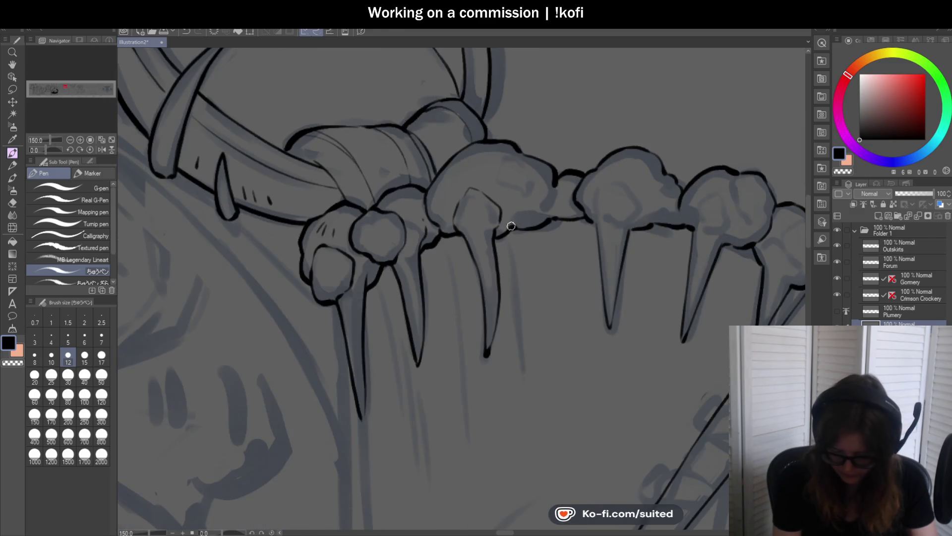
scroll(447, 193, up, 4)
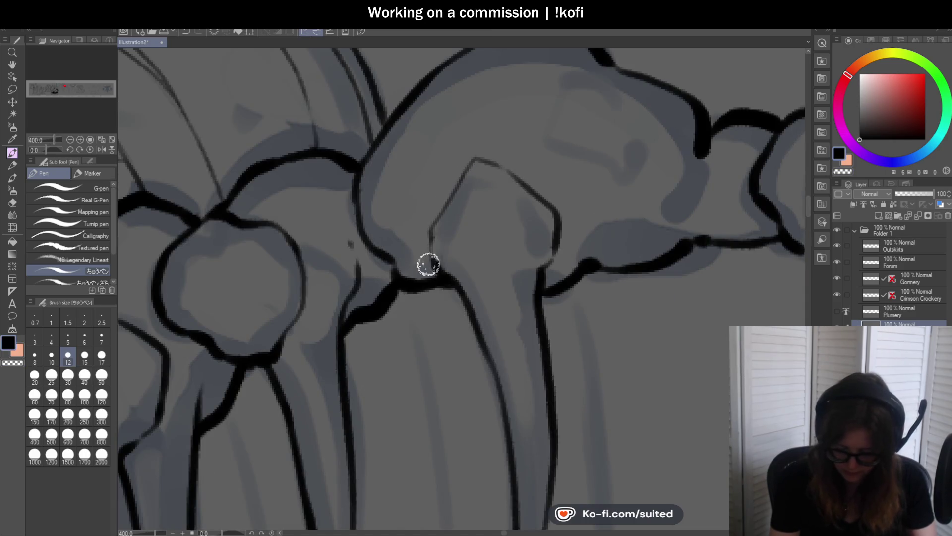
scroll(578, 215, down, 3)
scroll(565, 227, up, 5)
mouse_move(556, 174)
mouse_down()
mouse_move(563, 227)
mouse_move(516, 282)
mouse_up()
mouse_move(478, 97)
mouse_down()
mouse_move(377, 142)
mouse_move(477, 207)
mouse_move(560, 177)
mouse_up()
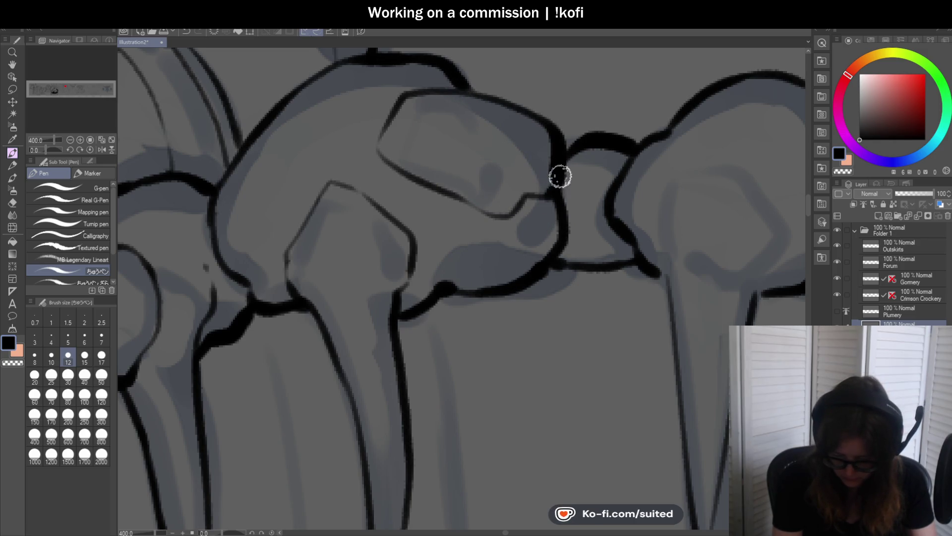
Arc over the tooth crown and ink the right tooth's edge toward the notch
scroll(508, 206, down, 5)
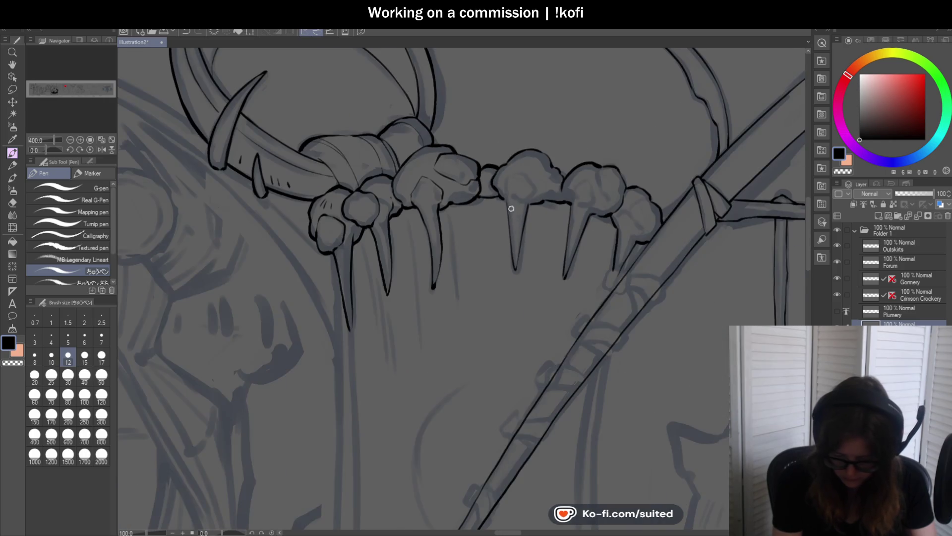
scroll(413, 154, up, 3)
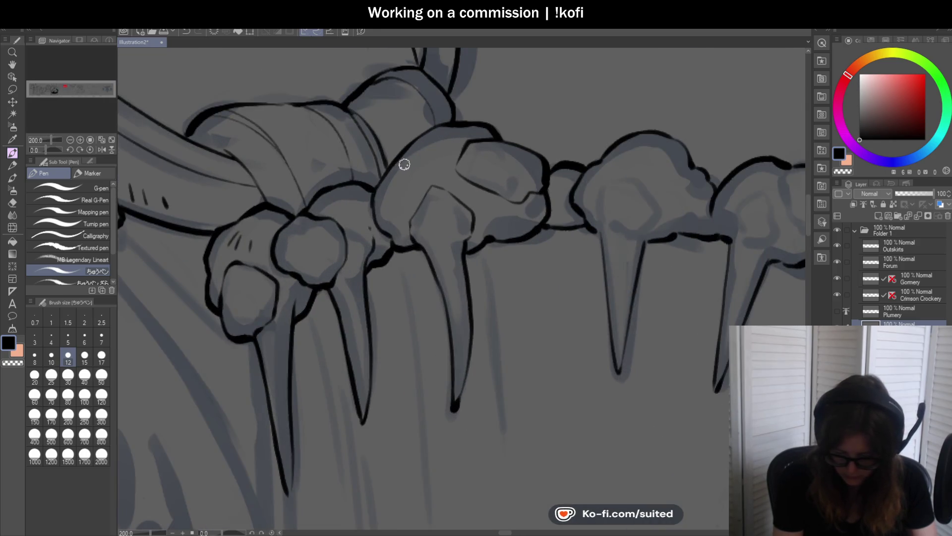
scroll(404, 183, down, 3)
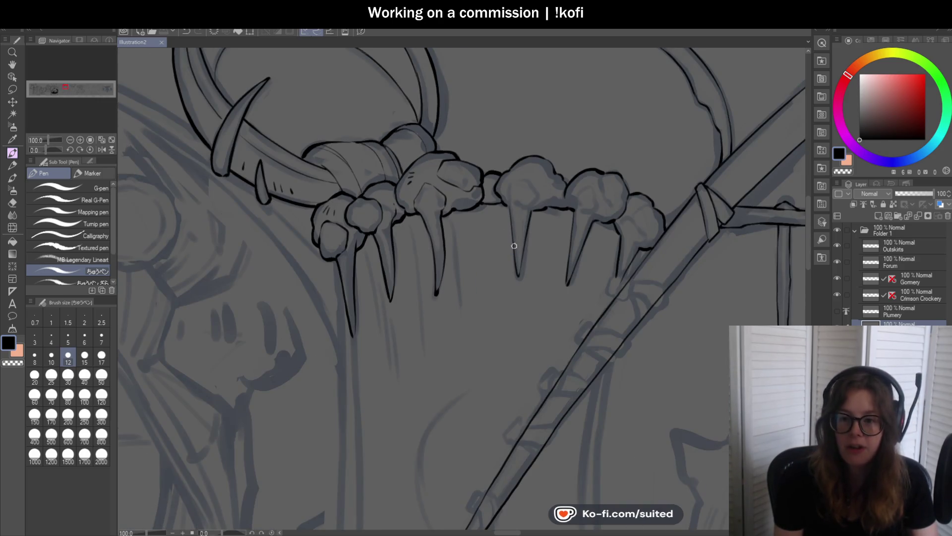
scroll(525, 214, up, 2)
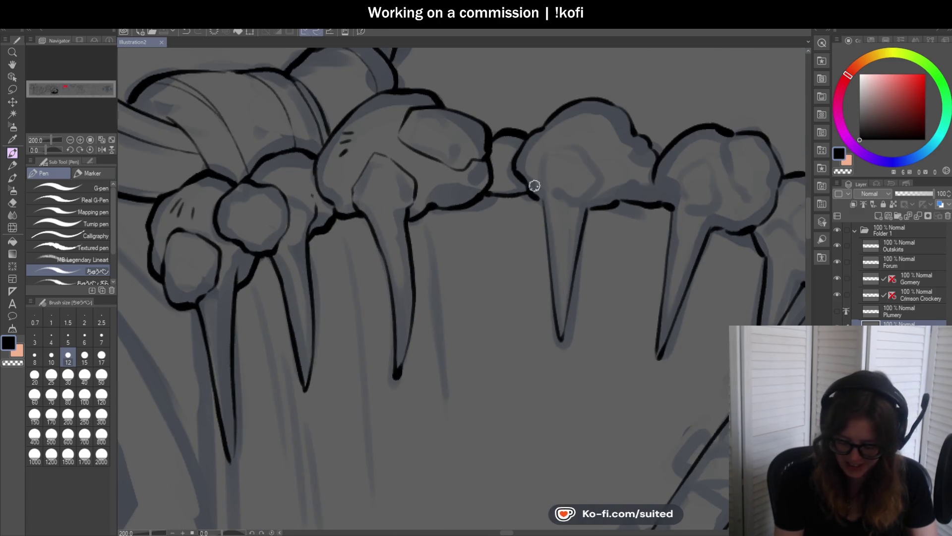
scroll(534, 185, up, 2)
scroll(534, 211, down, 2)
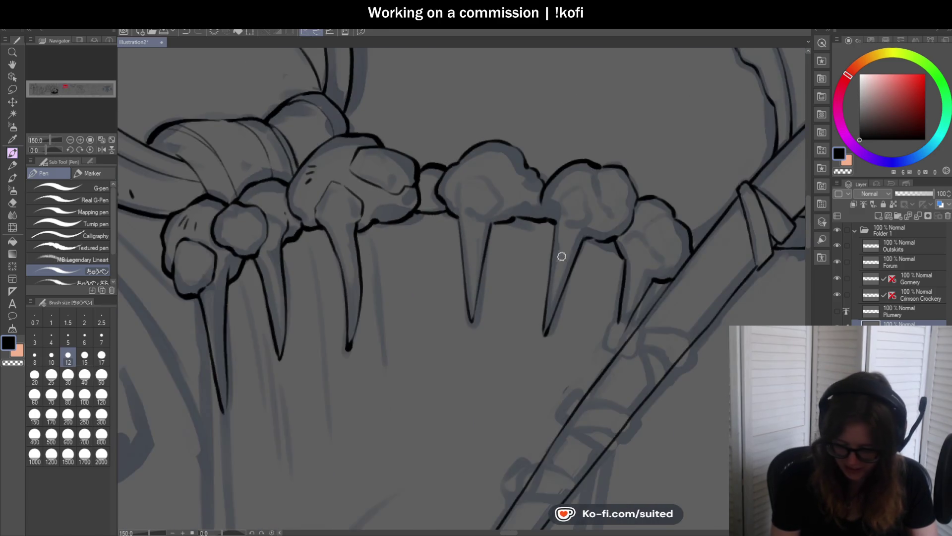
scroll(425, 198, up, 2)
mouse_move(389, 171)
mouse_down()
mouse_move(408, 127)
mouse_move(493, 103)
mouse_move(531, 169)
mouse_move(495, 244)
mouse_up()
scroll(496, 245, down, 3)
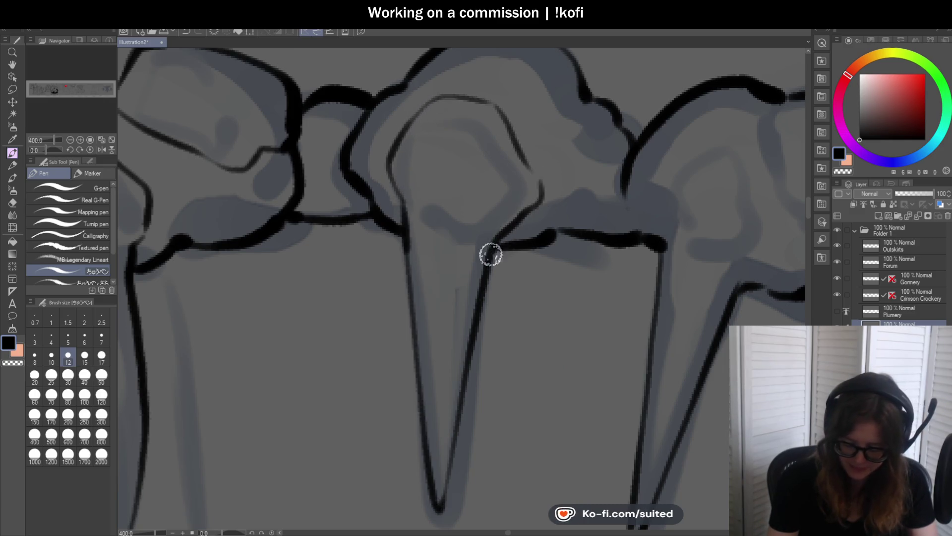
scroll(546, 209, up, 3)
mouse_move(544, 191)
mouse_down()
mouse_move(552, 221)
mouse_move(576, 245)
mouse_up()
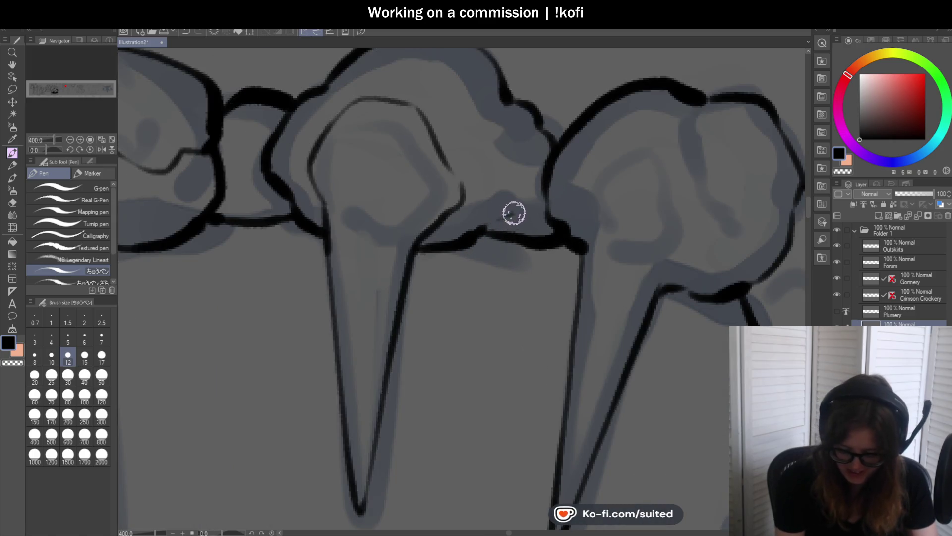
drag(543, 196, 485, 227)
scroll(533, 230, down, 2)
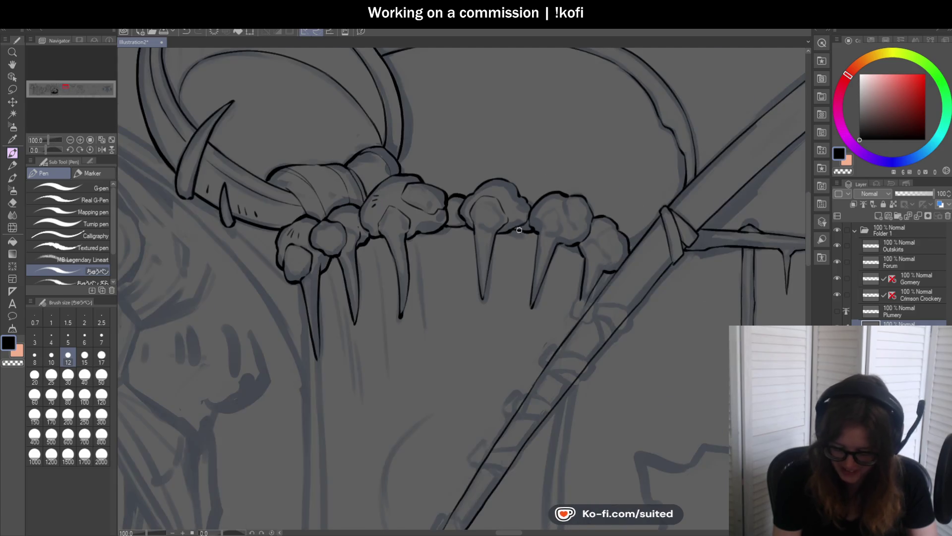
Extend the claw tooth outline and redraw the two short dashes below it
scroll(526, 228, up, 5)
drag(537, 196, 538, 261)
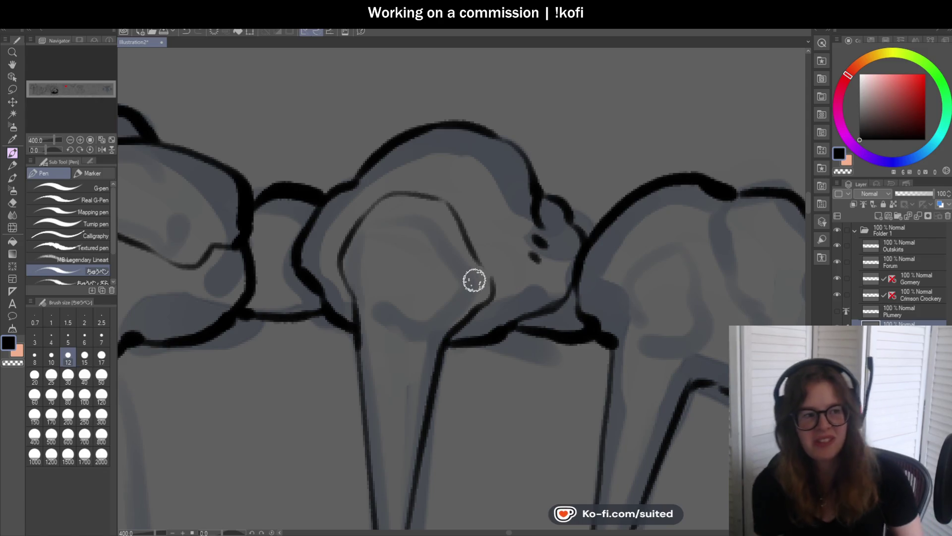
key(ctrl+z)
key(ctrl+z)
mouse_move(535, 237)
mouse_down()
mouse_move(545, 248)
mouse_move(538, 265)
mouse_up()
scroll(521, 233, down, 3)
scroll(478, 227, up, 6)
scroll(520, 223, down, 6)
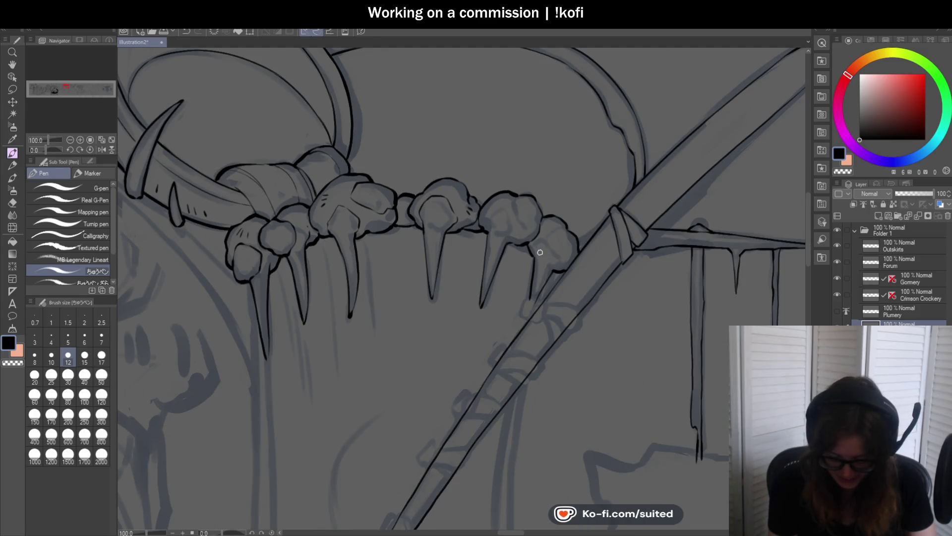
scroll(518, 235, up, 4)
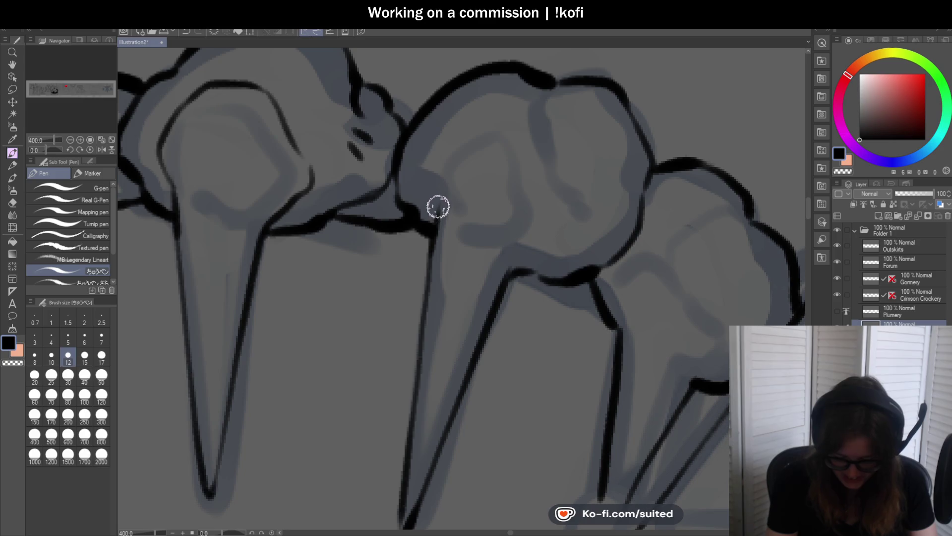
Outline the round knuckle to its joint and darken the tooth tops down to the lower joint
drag(429, 151, 459, 119)
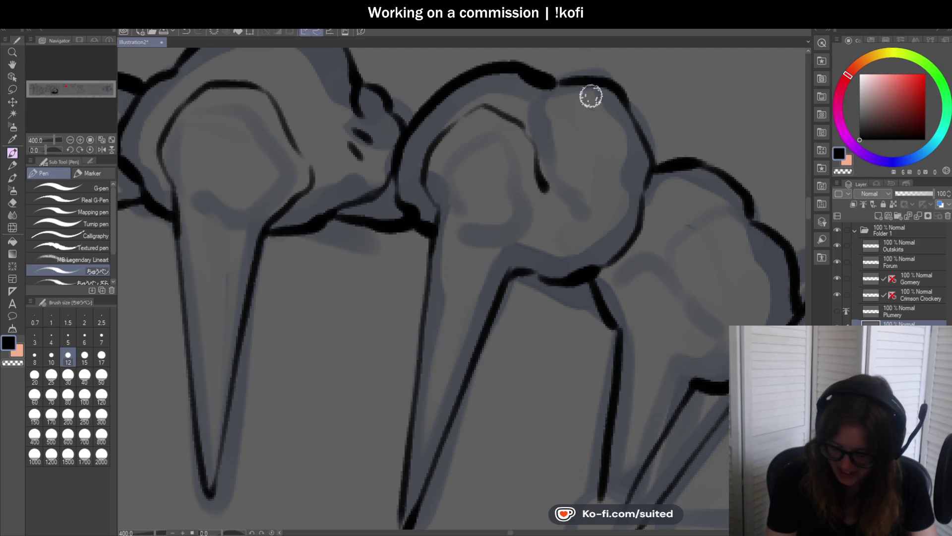
key(ctrl+z)
mouse_move(561, 81)
mouse_down()
mouse_move(536, 149)
mouse_move(599, 233)
mouse_move(643, 200)
mouse_move(653, 166)
mouse_move(618, 102)
mouse_up()
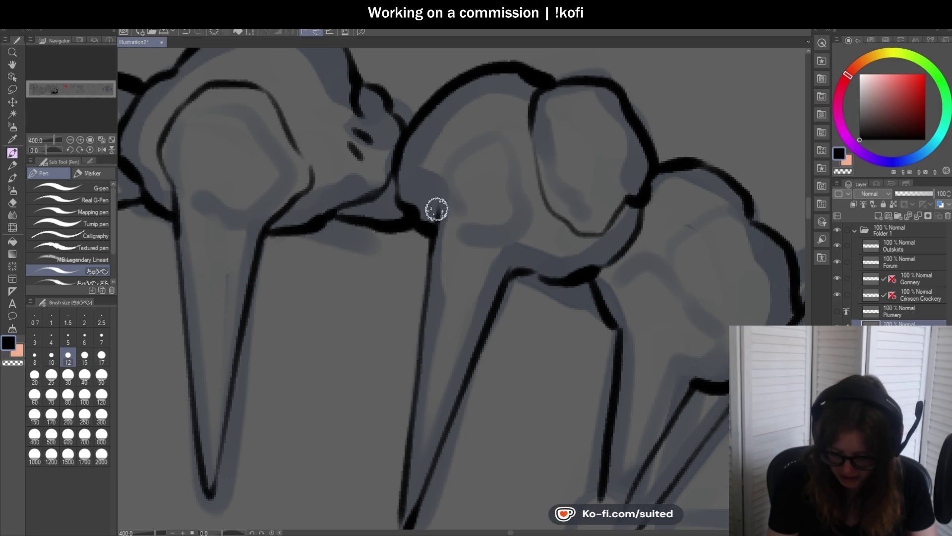
mouse_move(421, 189)
mouse_down()
mouse_move(462, 110)
mouse_move(535, 149)
mouse_up()
scroll(538, 177, down, 3)
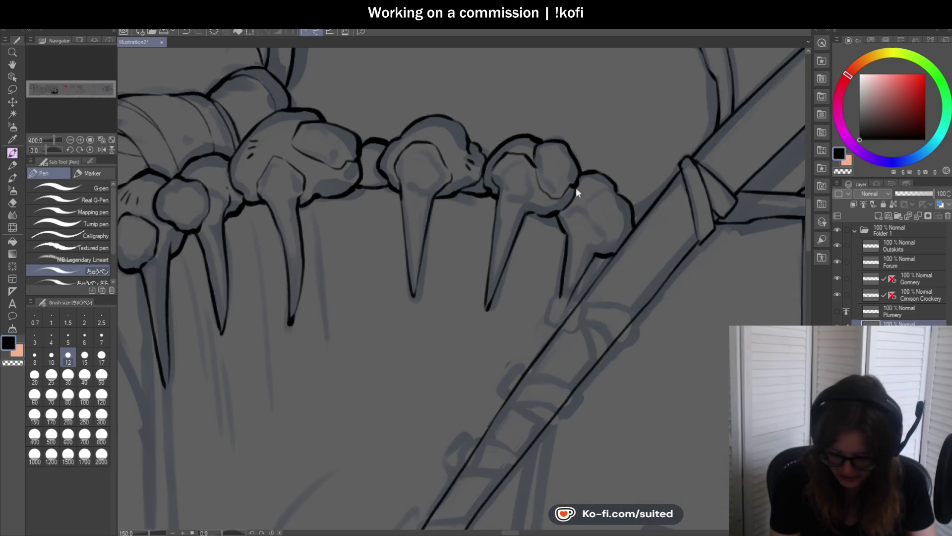
scroll(624, 233, up, 4)
mouse_move(625, 92)
mouse_down()
mouse_move(602, 81)
mouse_move(539, 162)
mouse_move(579, 217)
mouse_move(570, 251)
mouse_up()
mouse_move(527, 139)
mouse_down()
mouse_move(473, 163)
mouse_move(489, 201)
mouse_up()
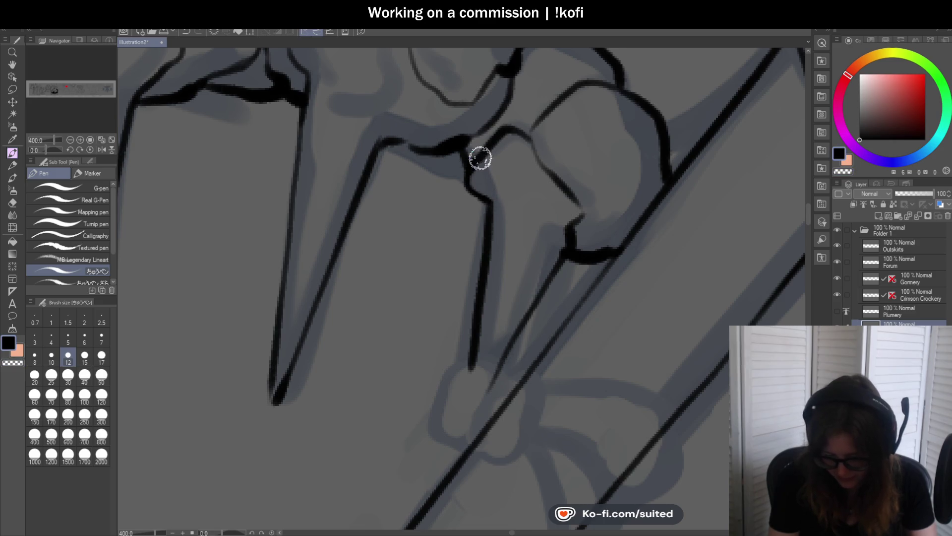
scroll(477, 200, down, 5)
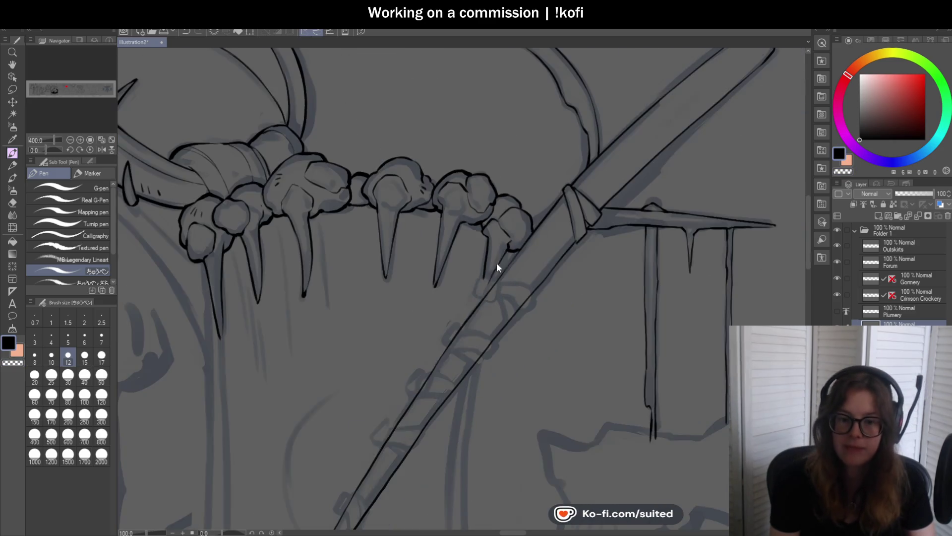
Ink the central fang's left and right edges down to its sharp tip, redoing misplaced strokes
scroll(507, 241, up, 5)
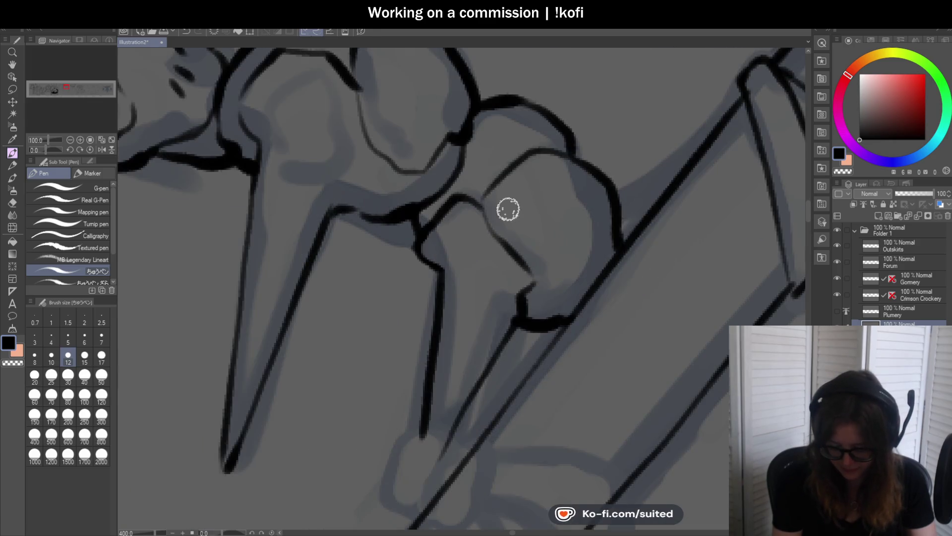
scroll(533, 286, down, 5)
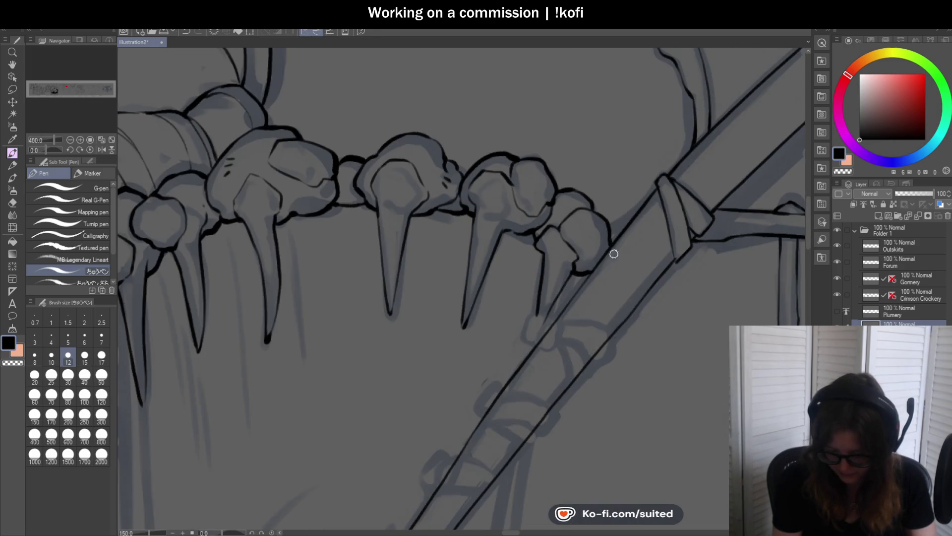
scroll(516, 196, up, 5)
scroll(510, 166, down, 3)
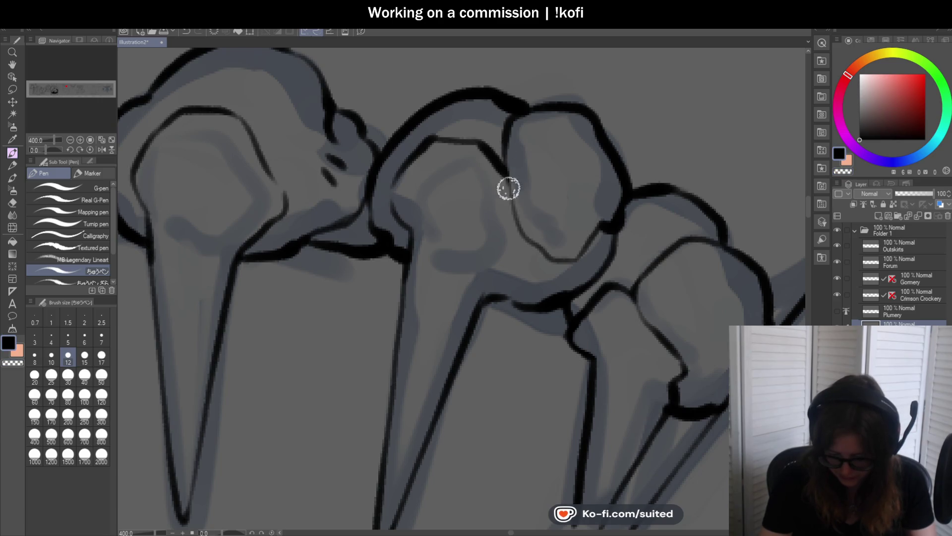
scroll(556, 212, up, 3)
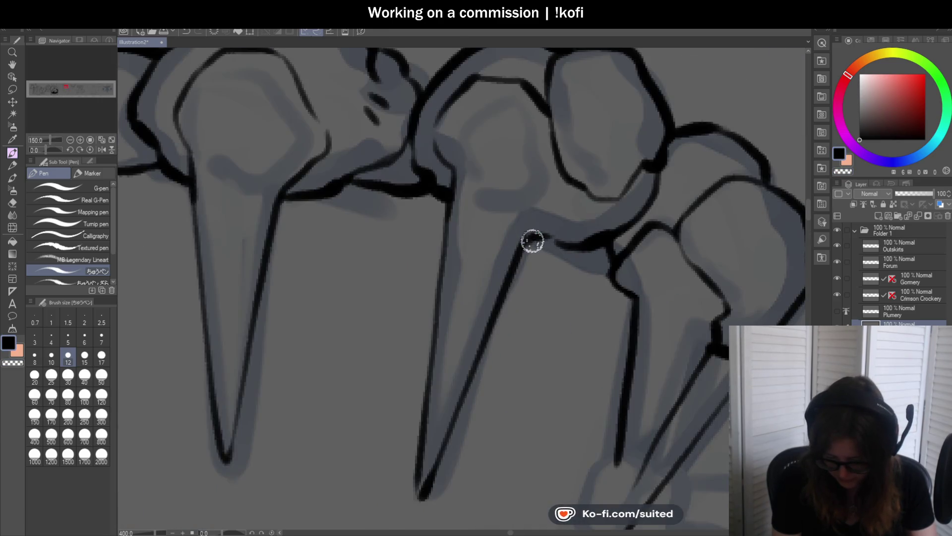
scroll(561, 247, down, 6)
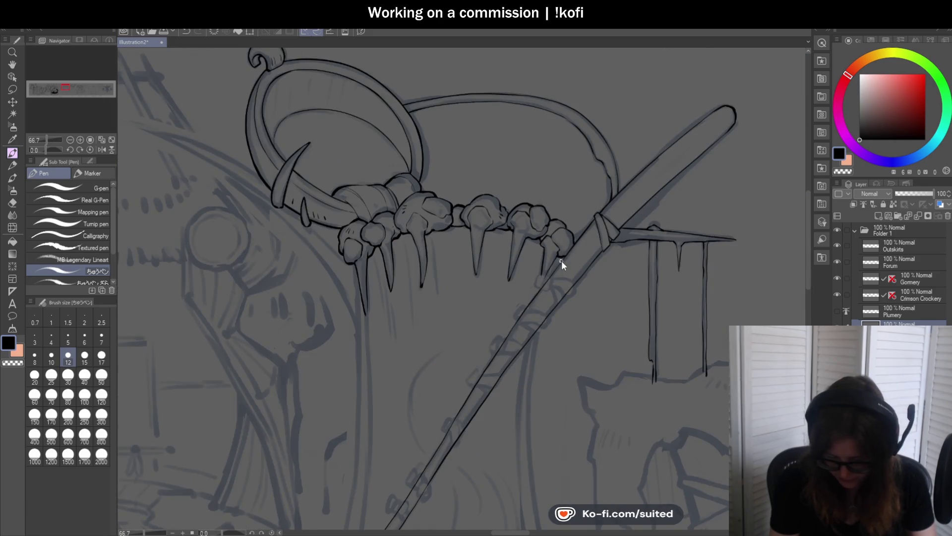
scroll(556, 263, up, 6)
mouse_move(420, 133)
mouse_down()
mouse_move(460, 410)
mouse_move(514, 152)
mouse_move(461, 415)
mouse_up()
key(ctrl+z)
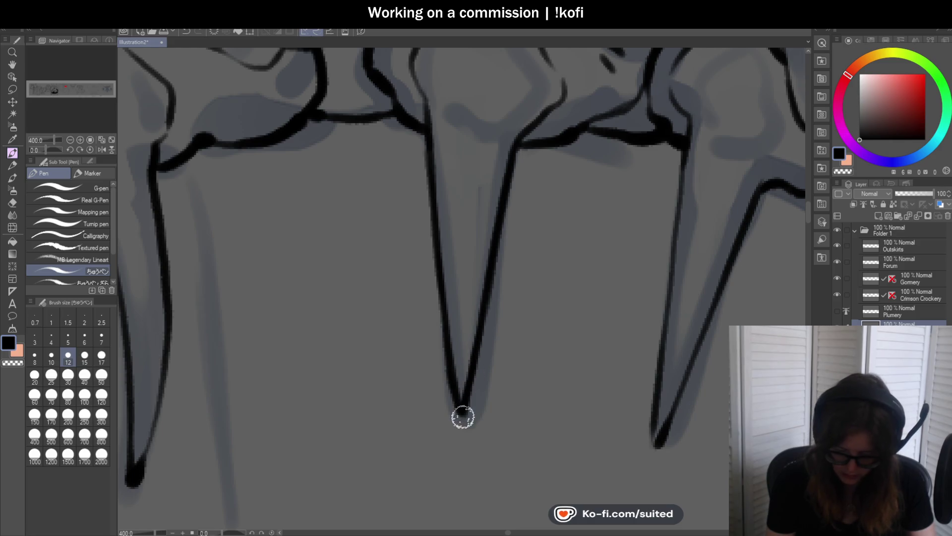
scroll(463, 283, down, 2)
scroll(486, 246, down, 2)
scroll(531, 245, up, 2)
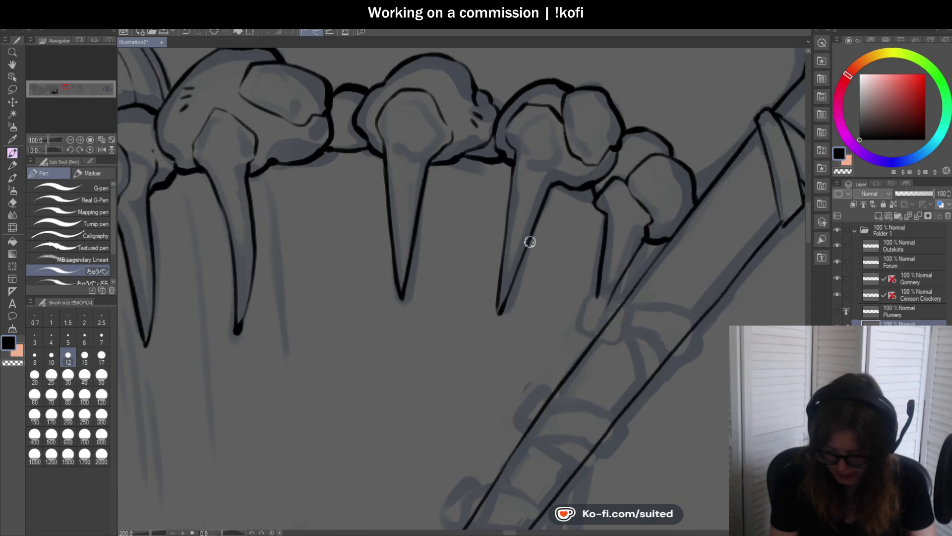
scroll(512, 157, up, 2)
drag(512, 157, 492, 262)
key(ctrl+z)
key(ctrl+z)
drag(510, 144, 497, 293)
drag(504, 206, 485, 442)
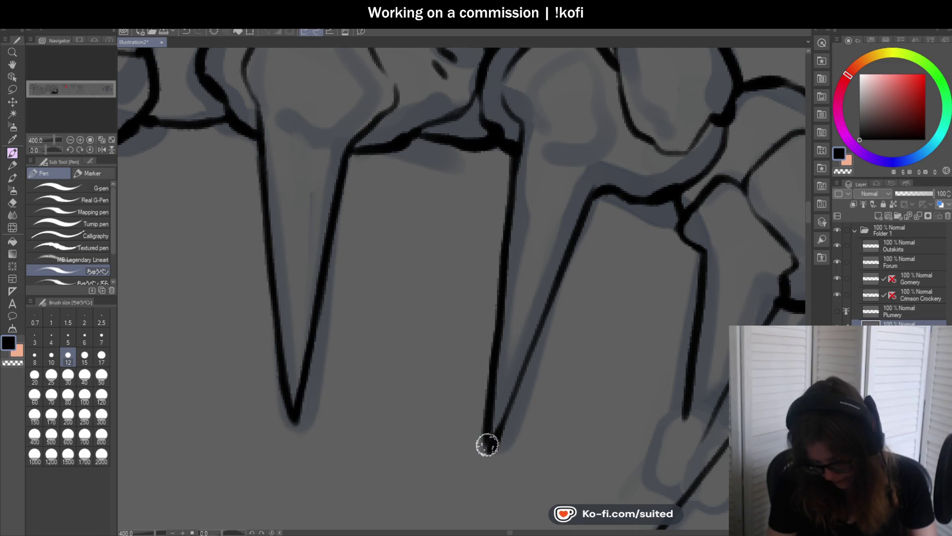
drag(591, 206, 494, 439)
Ink both edges of the next fang, tapering them to a closed tip
scroll(493, 439, down, 4)
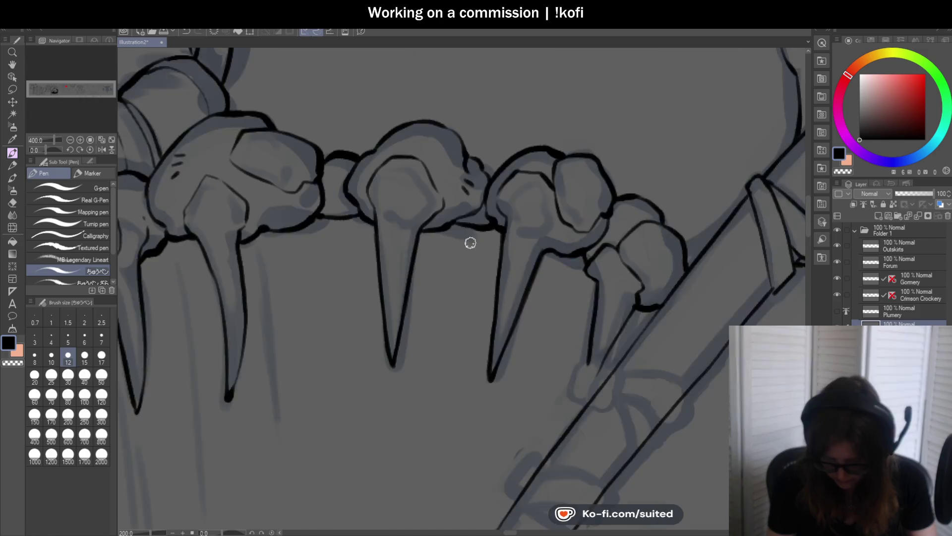
scroll(472, 247, up, 2)
scroll(512, 329, up, 2)
drag(518, 297, 493, 438)
drag(509, 328, 490, 447)
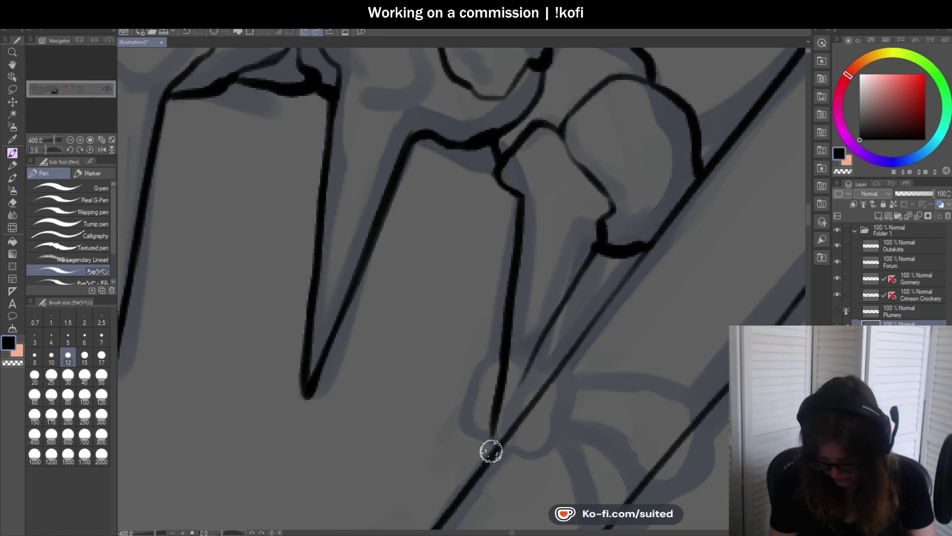
key(ctrl+z)
key(ctrl+z)
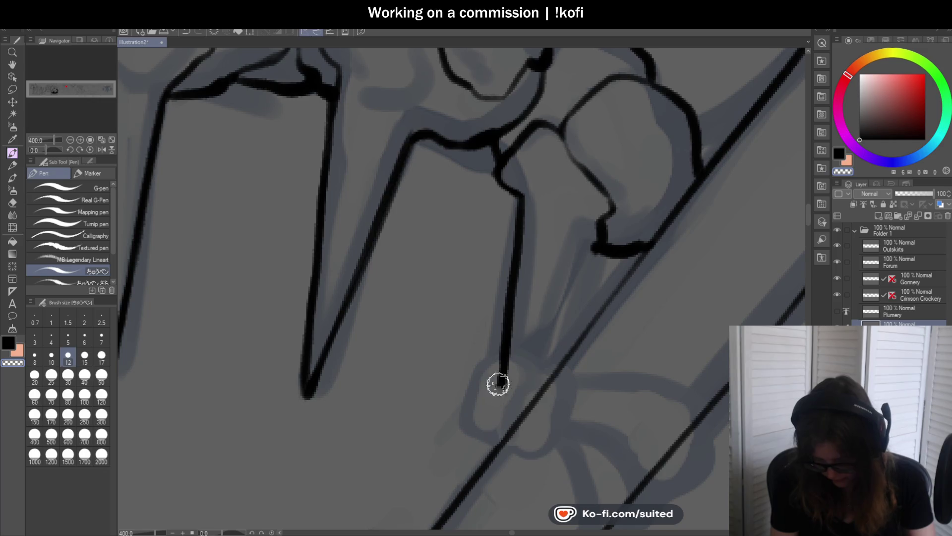
drag(518, 201, 501, 387)
drag(505, 342, 496, 439)
drag(520, 404, 592, 244)
drag(542, 355, 498, 439)
scroll(579, 270, down, 6)
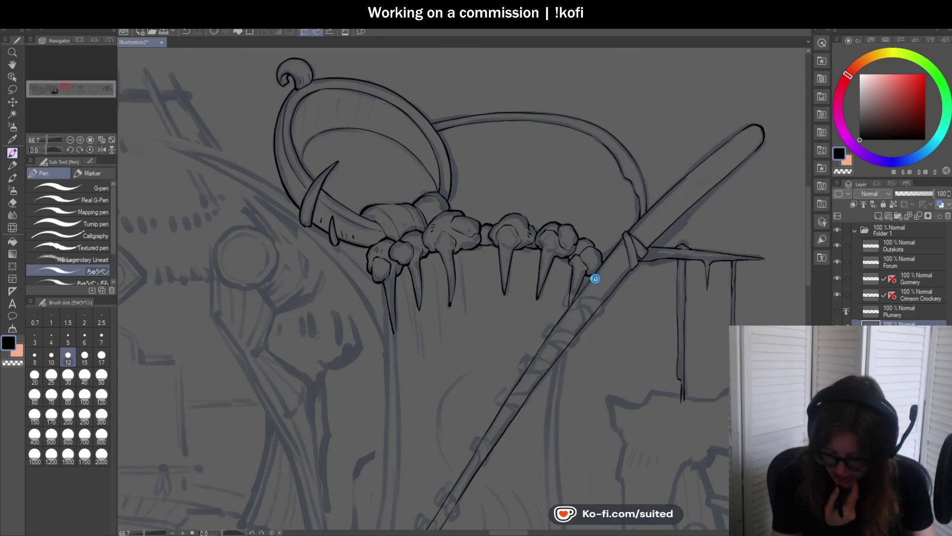
Add short hatch marks on the claw knuckle at 400% zoom, then zoom back out
scroll(592, 275, up, 5)
scroll(586, 253, up, 3)
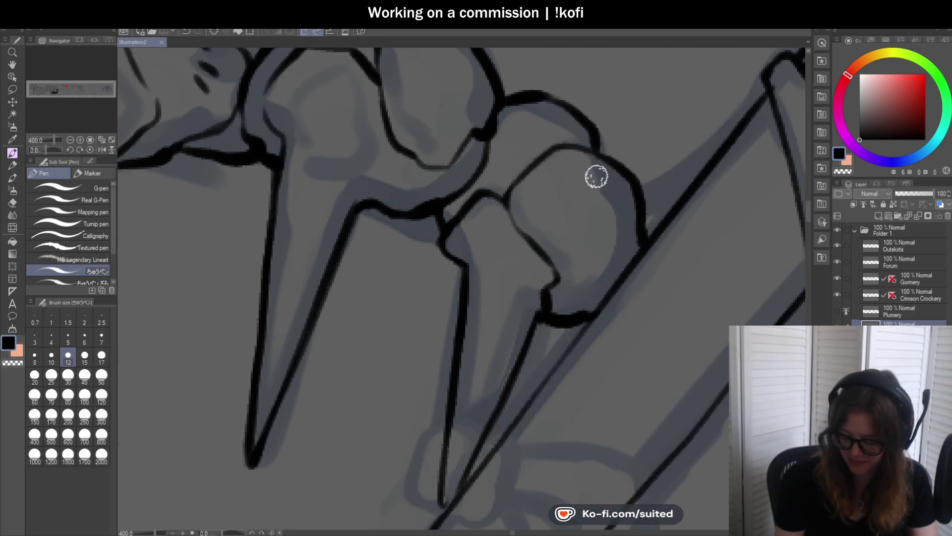
mouse_move(594, 190)
mouse_down()
mouse_move(612, 204)
mouse_move(595, 230)
mouse_up()
scroll(574, 221, down, 8)
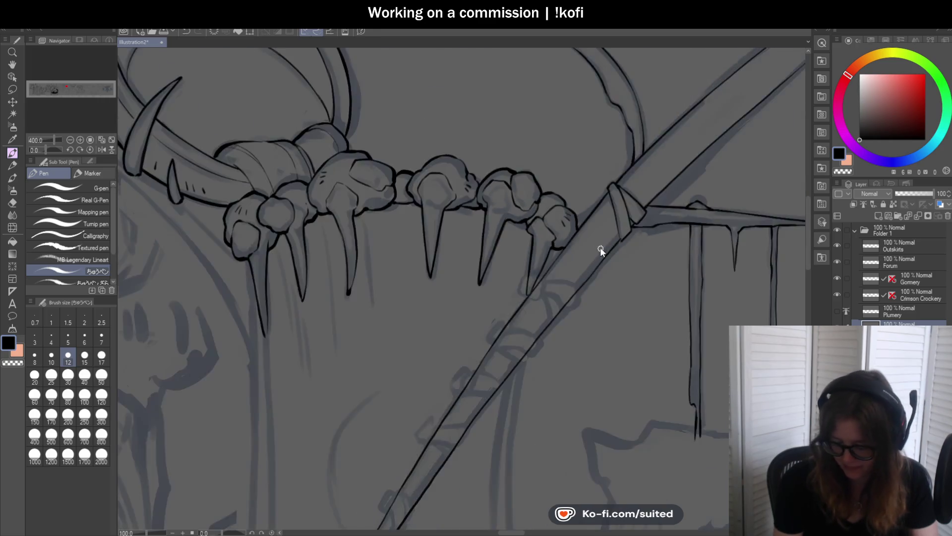
scroll(673, 252, down, 2)
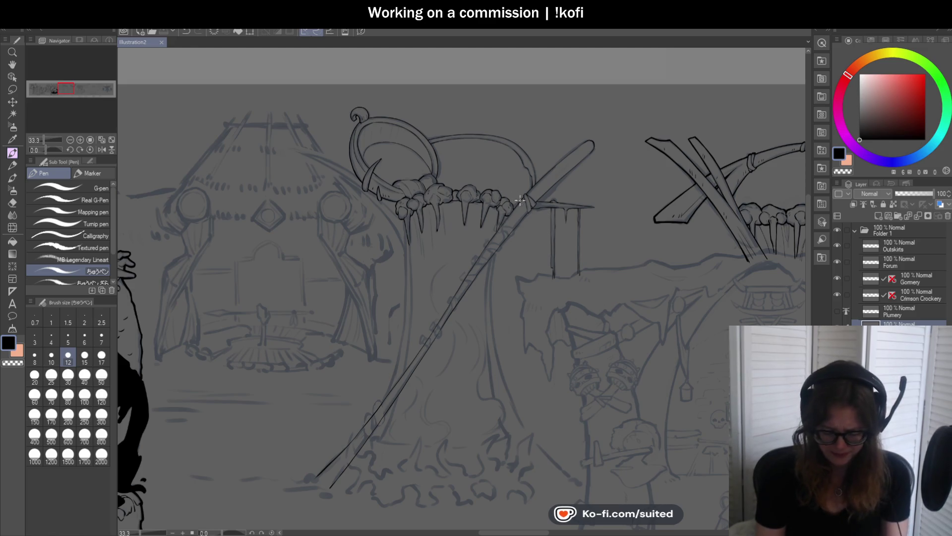
Ink the knuckle outline in bold black, thickening its right side and left arc
scroll(516, 218, up, 3)
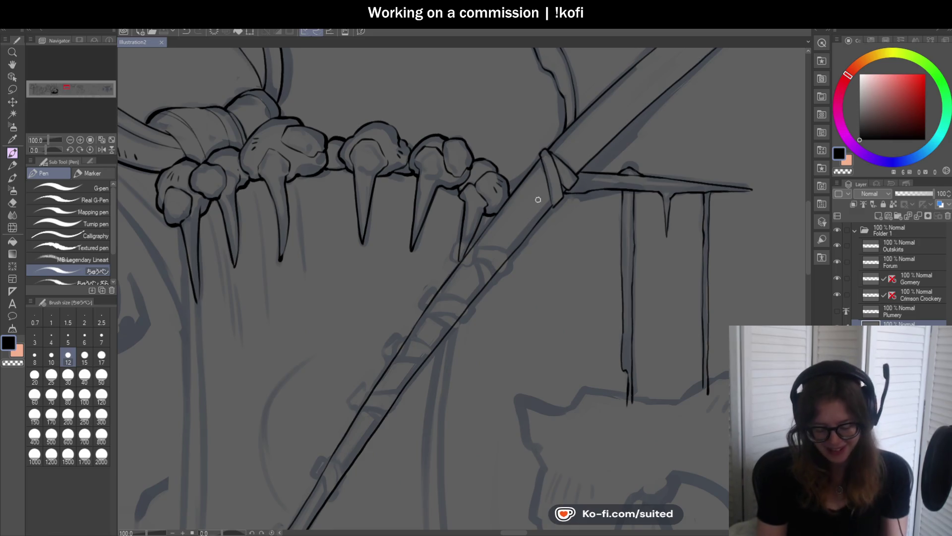
scroll(516, 188, up, 4)
mouse_move(485, 165)
mouse_down()
mouse_move(521, 212)
mouse_move(527, 273)
mouse_move(476, 149)
mouse_move(425, 119)
mouse_move(384, 130)
mouse_up()
scroll(482, 183, down, 4)
scroll(471, 155, up, 4)
mouse_move(417, 172)
mouse_down()
mouse_move(476, 183)
mouse_move(512, 258)
mouse_up()
mouse_move(418, 171)
mouse_down()
mouse_move(361, 153)
mouse_move(255, 222)
mouse_up()
scroll(442, 153, down, 5)
scroll(398, 179, up, 3)
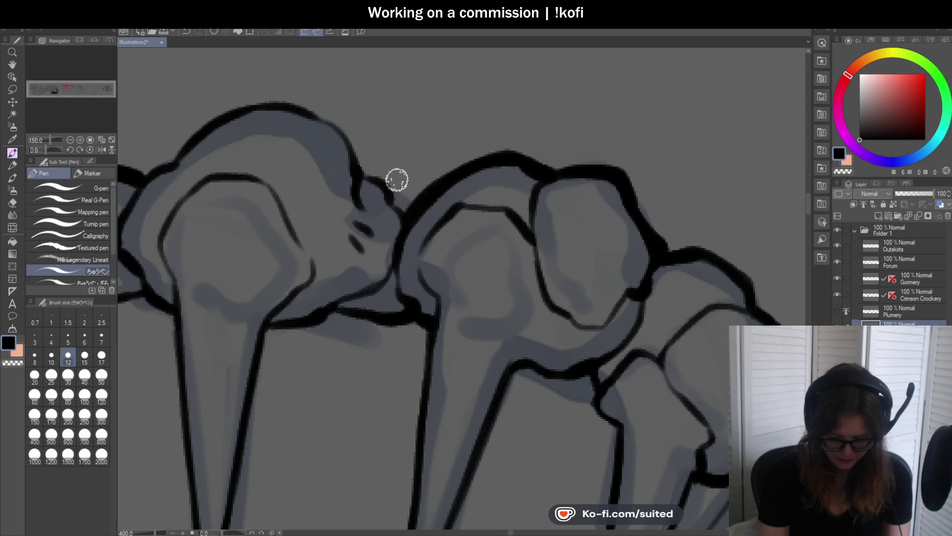
Darken the knob and bone-head outlines, then zoom out to check the panorama
drag(367, 174, 402, 206)
mouse_move(366, 174)
mouse_down()
mouse_move(324, 116)
mouse_move(223, 117)
mouse_up()
scroll(223, 117, down, 4)
scroll(472, 144, up, 4)
mouse_move(374, 134)
mouse_down()
mouse_move(272, 198)
mouse_move(200, 208)
mouse_up()
scroll(416, 169, down, 4)
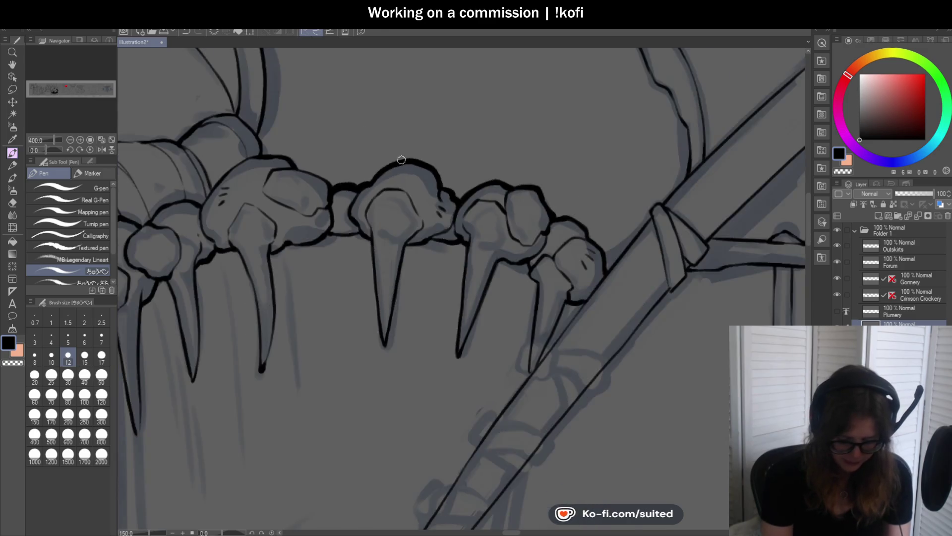
scroll(416, 169, up, 4)
drag(336, 197, 243, 150)
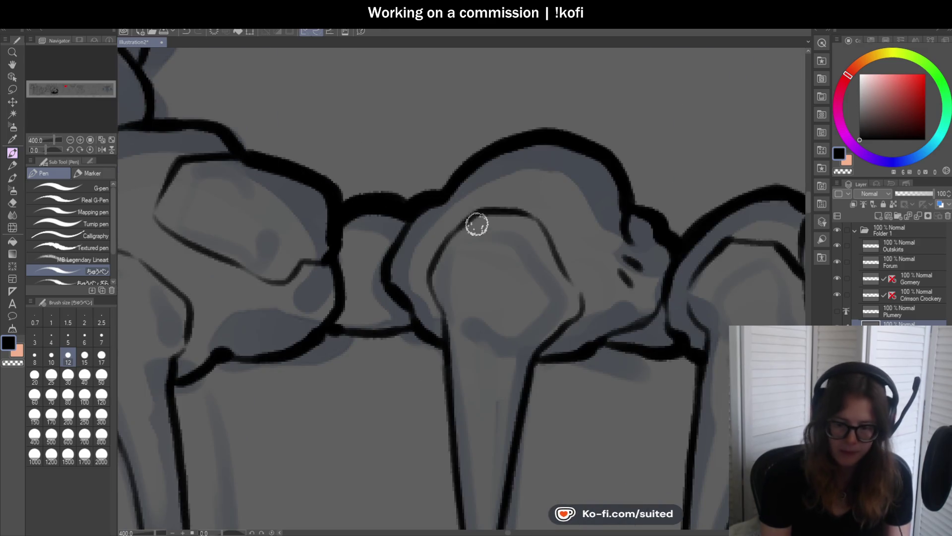
scroll(471, 222, down, 1)
scroll(457, 153, down, 2)
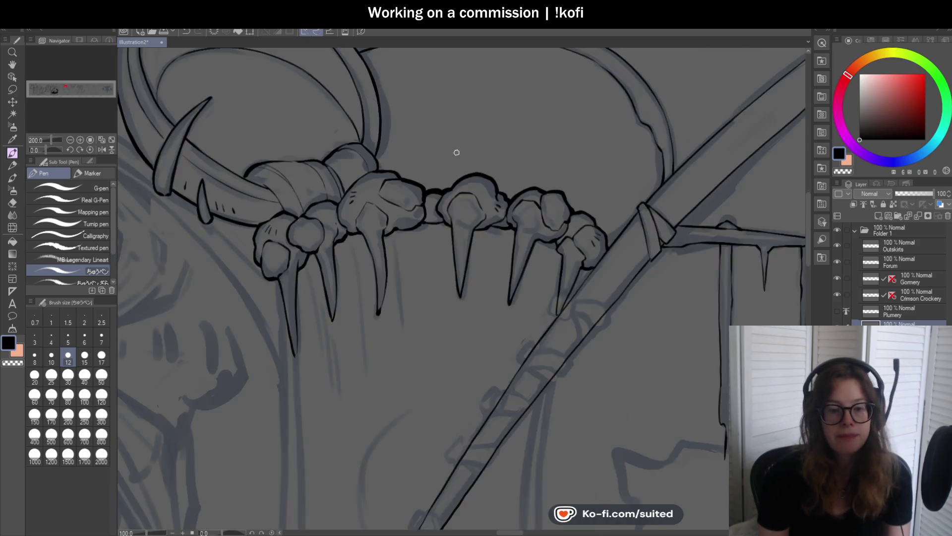
scroll(456, 152, down, 3)
scroll(418, 162, up, 3)
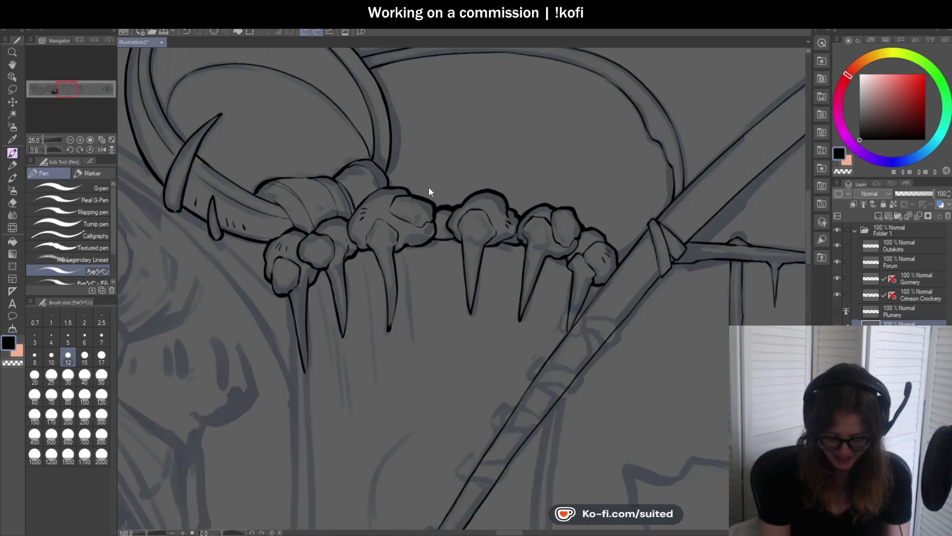
scroll(429, 187, up, 3)
drag(408, 197, 319, 166)
drag(300, 116, 313, 165)
scroll(347, 166, down, 5)
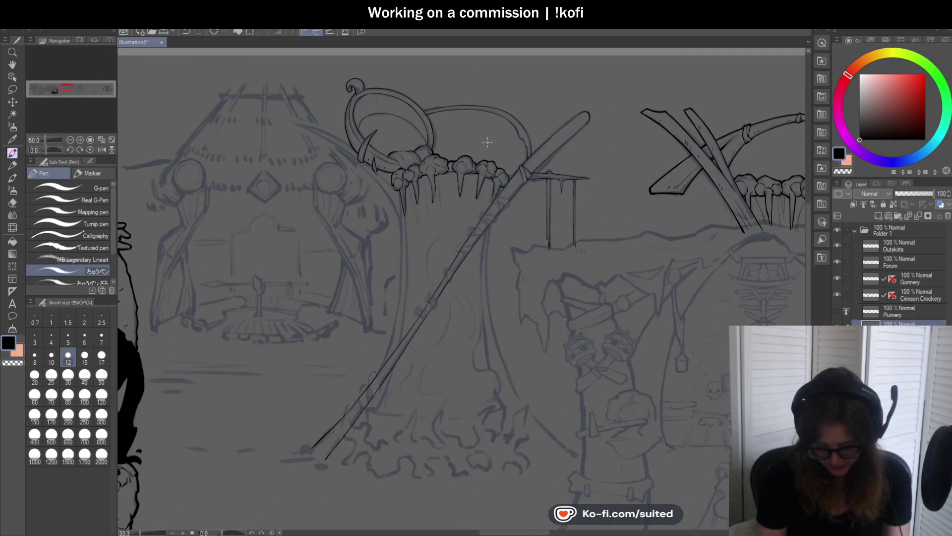
scroll(520, 189, down, 2)
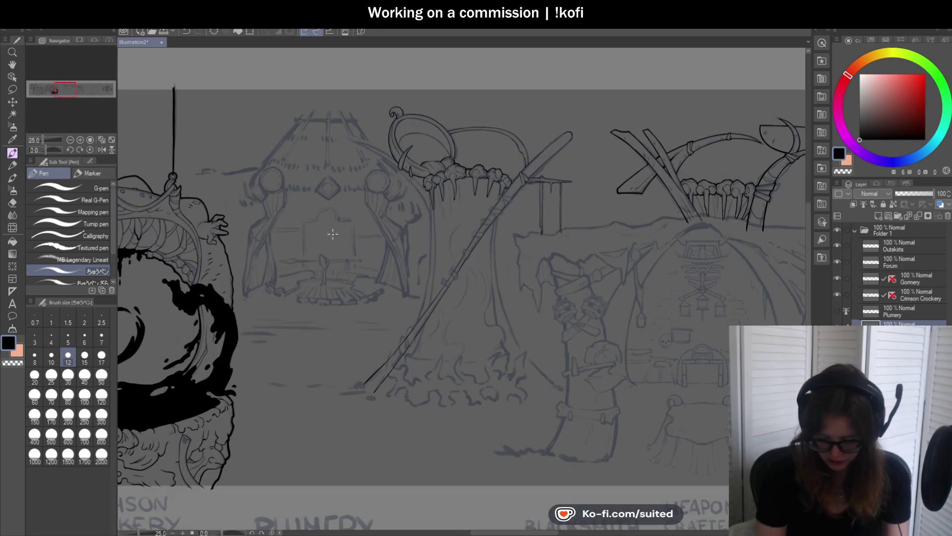
Rotate the canvas view to a steeper angle and mirror it horizontally
scroll(347, 233, down, 1)
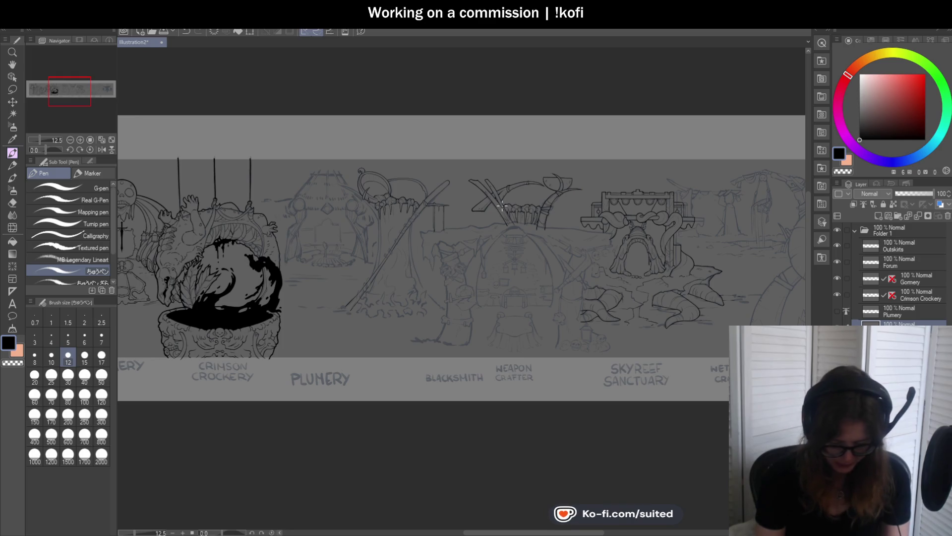
scroll(381, 246, up, 3)
scroll(381, 246, up, 5)
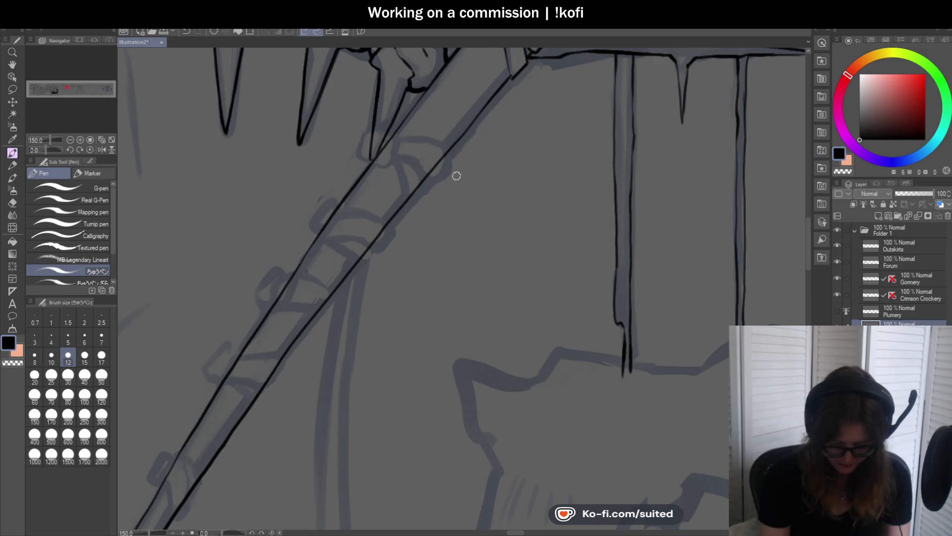
scroll(463, 143, down, 4)
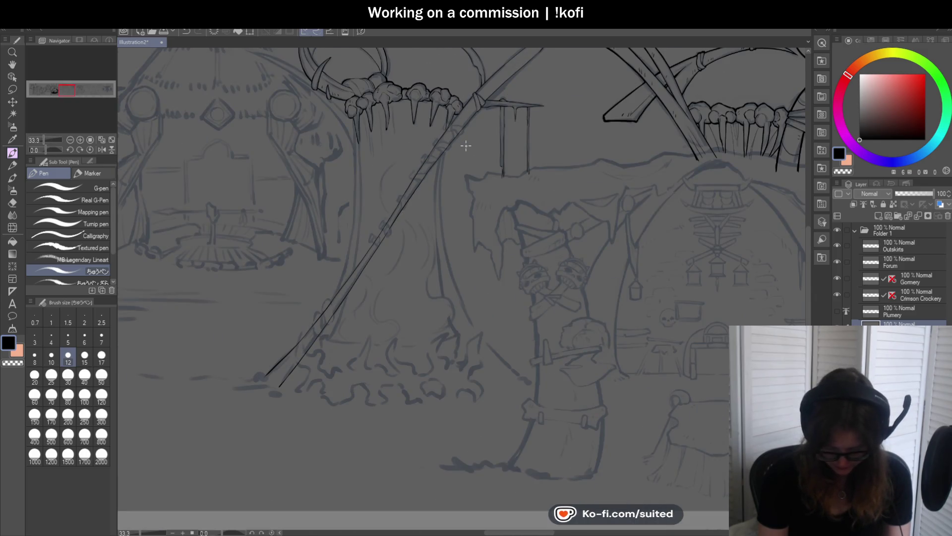
drag(55, 148, 50, 151)
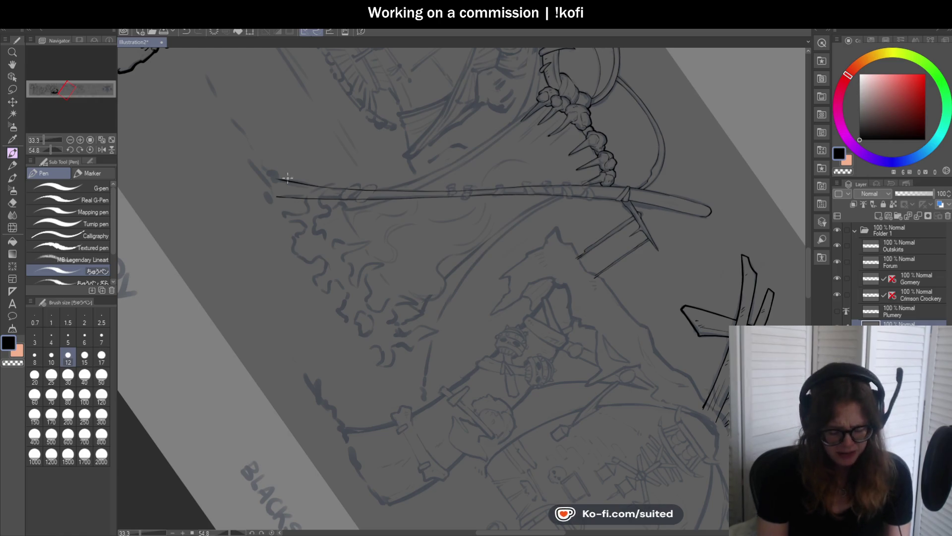
click(102, 150)
Ink the long curved blade line along the sketch, extending it downward
scroll(366, 266, down, 3)
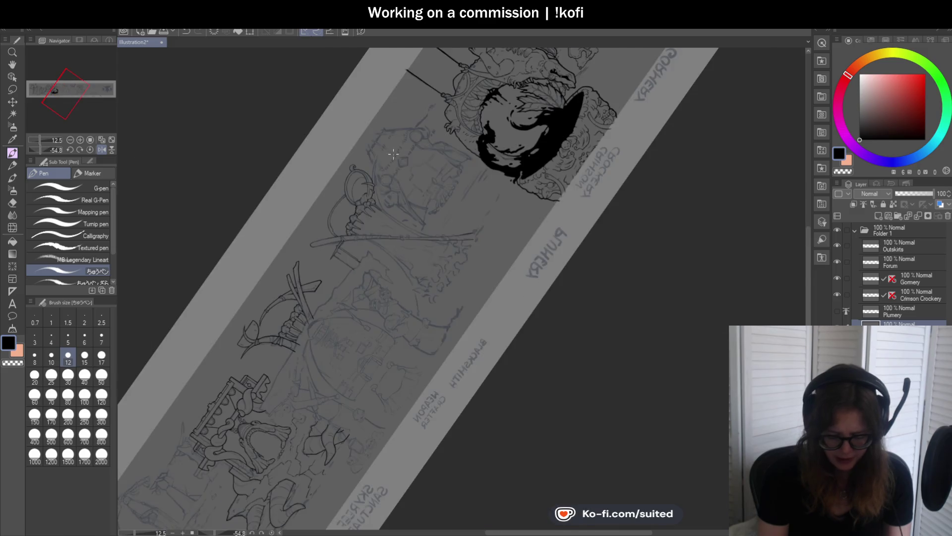
scroll(362, 221, up, 4)
scroll(362, 226, up, 5)
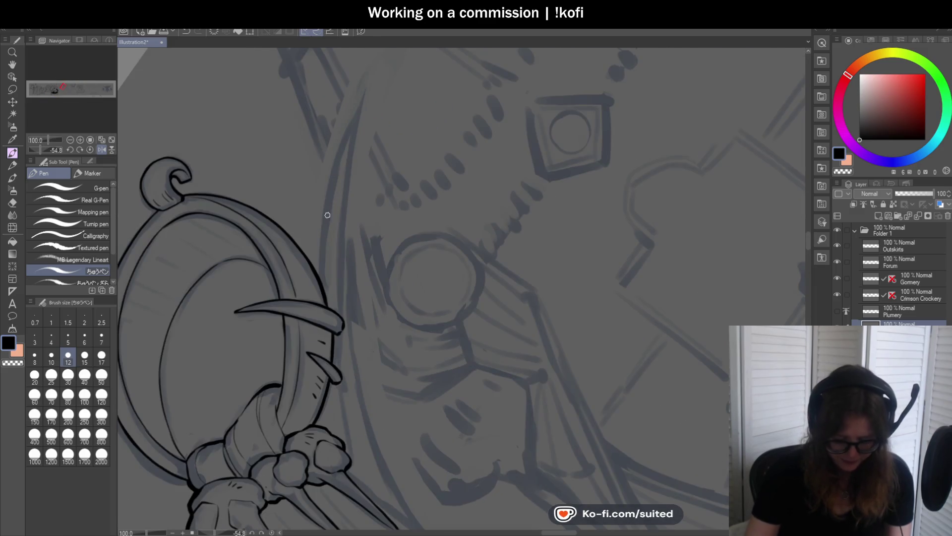
drag(321, 289, 366, 86)
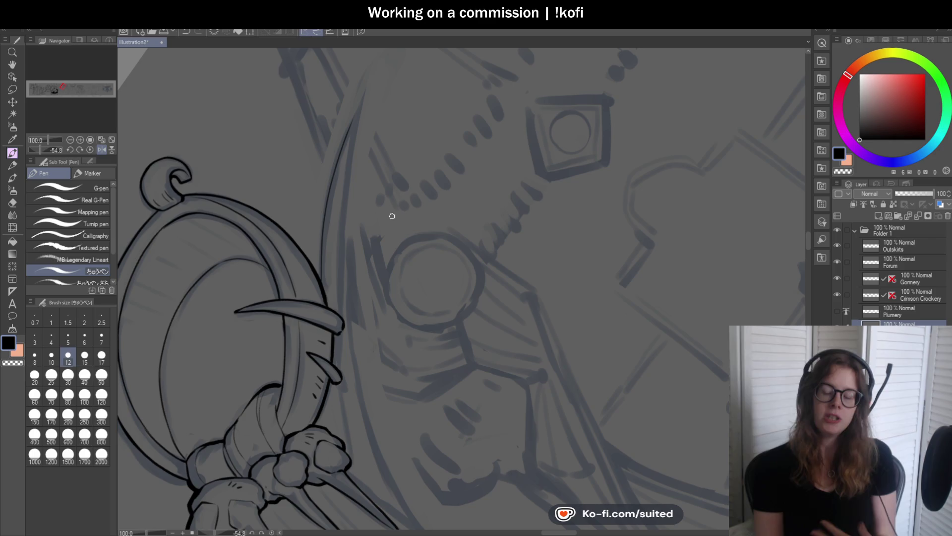
scroll(317, 270, up, 2)
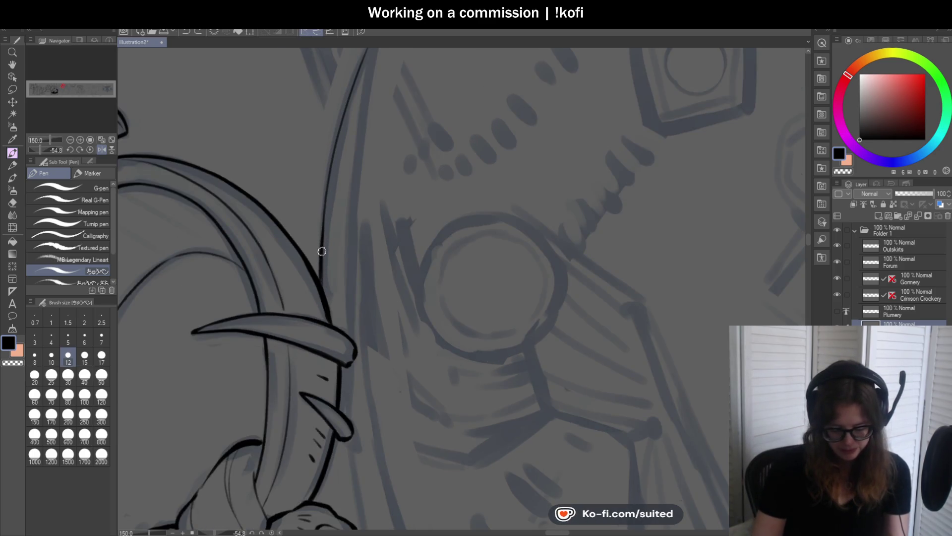
scroll(337, 177, down, 2)
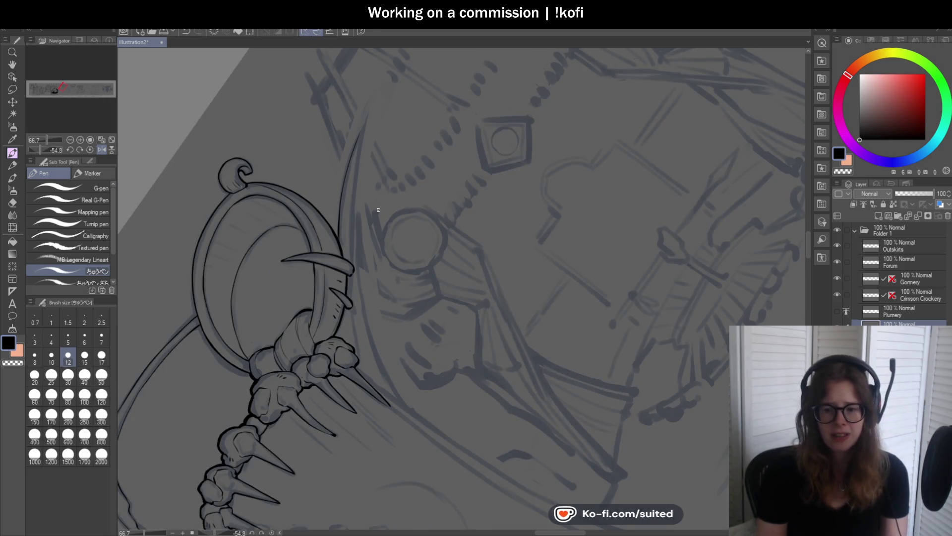
scroll(374, 185, up, 2)
drag(360, 112, 328, 367)
Ink the strokes running down from the horn, then reset the view rotation and mirroring
scroll(392, 140, down, 2)
scroll(354, 155, up, 3)
drag(354, 155, 360, 247)
drag(358, 281, 354, 350)
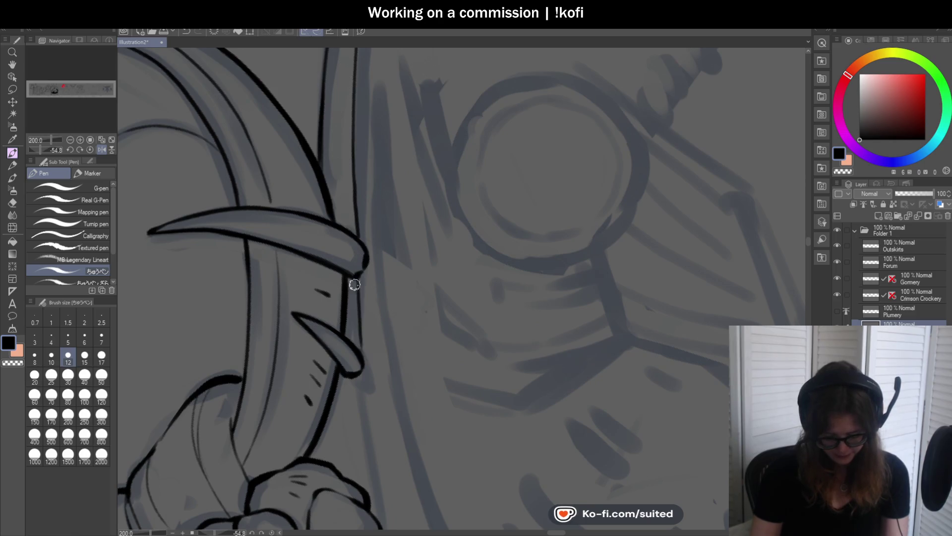
scroll(354, 350, down, 3)
scroll(353, 273, up, 2)
drag(346, 240, 405, 428)
scroll(389, 264, down, 3)
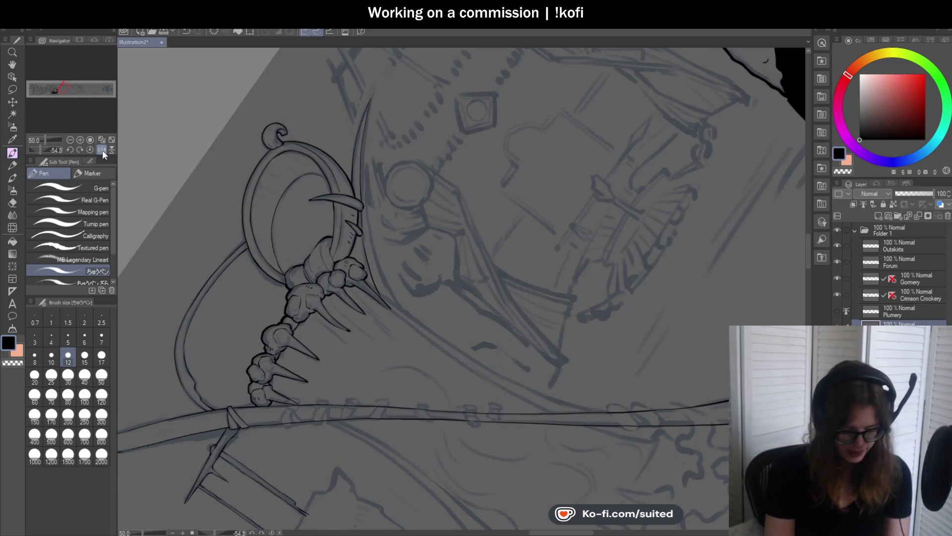
click(89, 149)
click(101, 150)
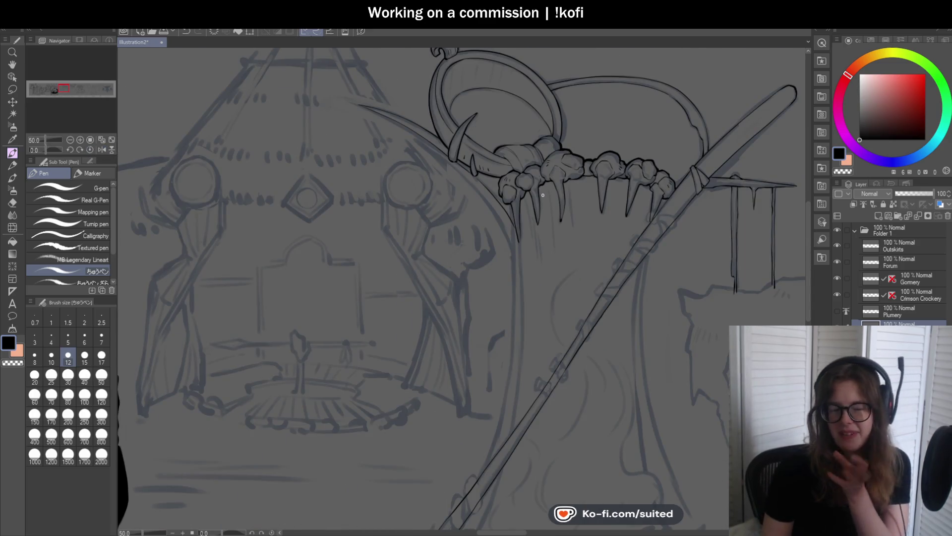
Mirror the view, zoom to 200%, and ink the blade's top edge to a thickened point
scroll(355, 217, down, 1)
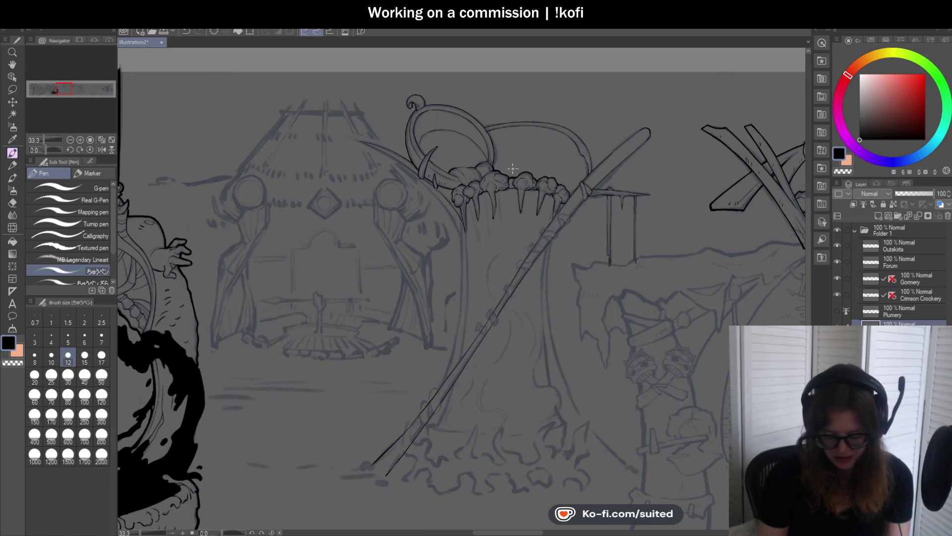
click(101, 149)
scroll(523, 146, up, 3)
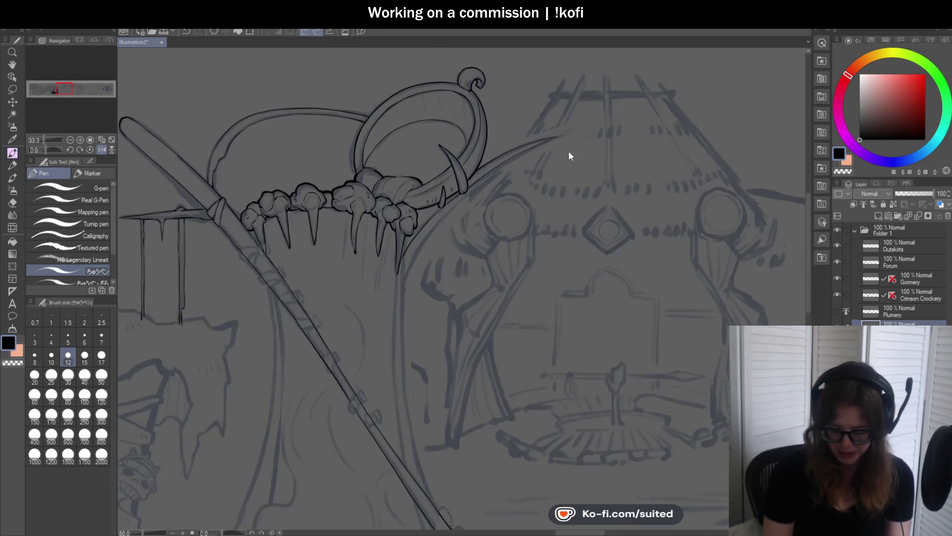
scroll(523, 146, up, 1)
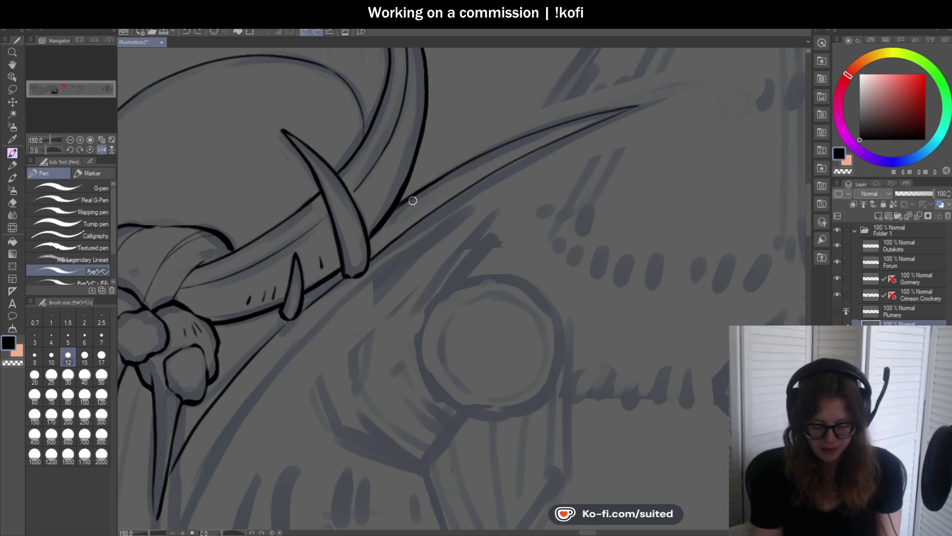
scroll(418, 197, up, 1)
scroll(501, 153, up, 2)
scroll(502, 153, right, 3)
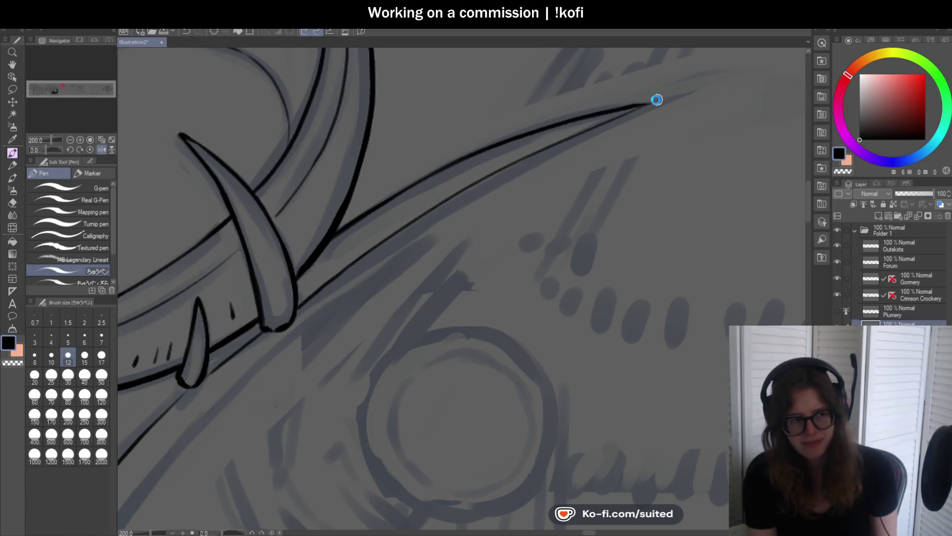
drag(568, 128, 640, 108)
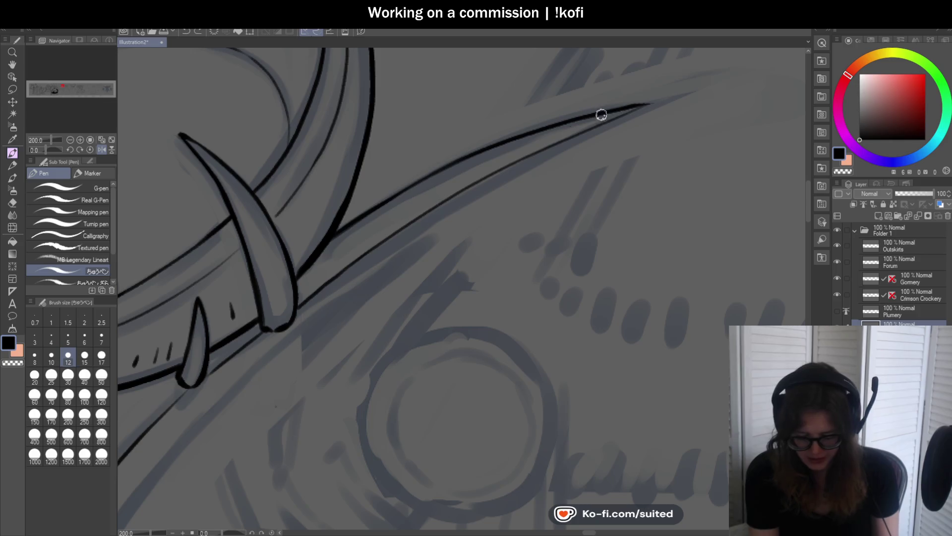
mouse_move(580, 119)
mouse_down()
mouse_move(657, 98)
mouse_move(574, 140)
mouse_up()
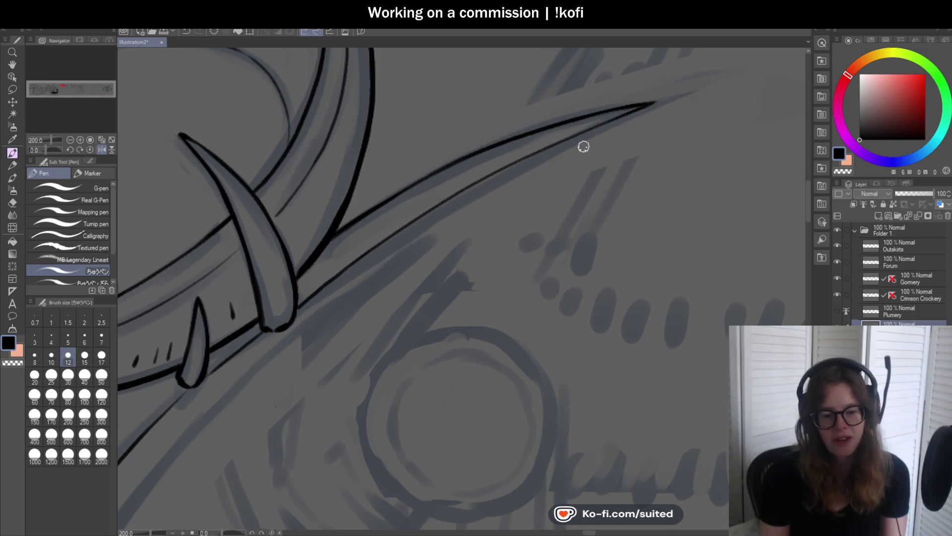
scroll(509, 119, down, 4)
Erase part of the line beside the staff and ink the staff's right edge in black
scroll(369, 247, up, 5)
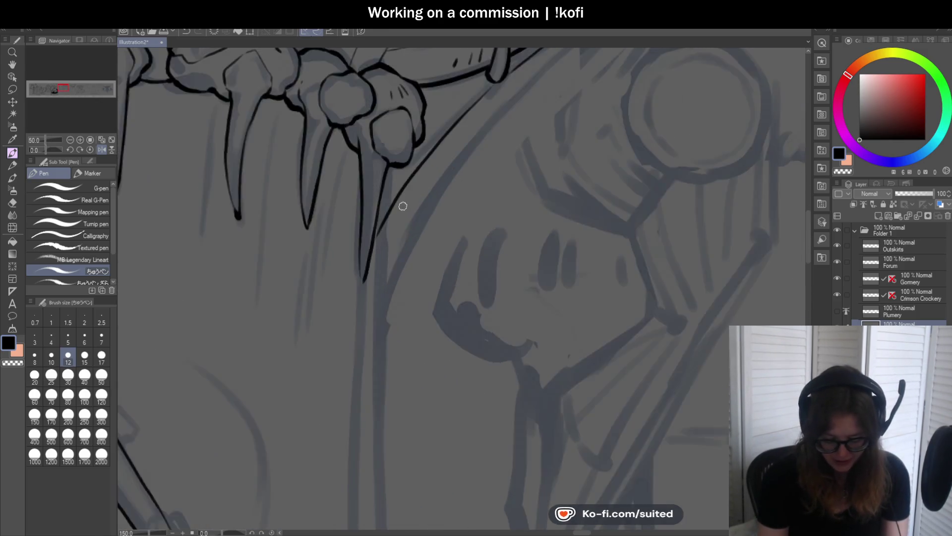
key(c)
drag(387, 206, 376, 253)
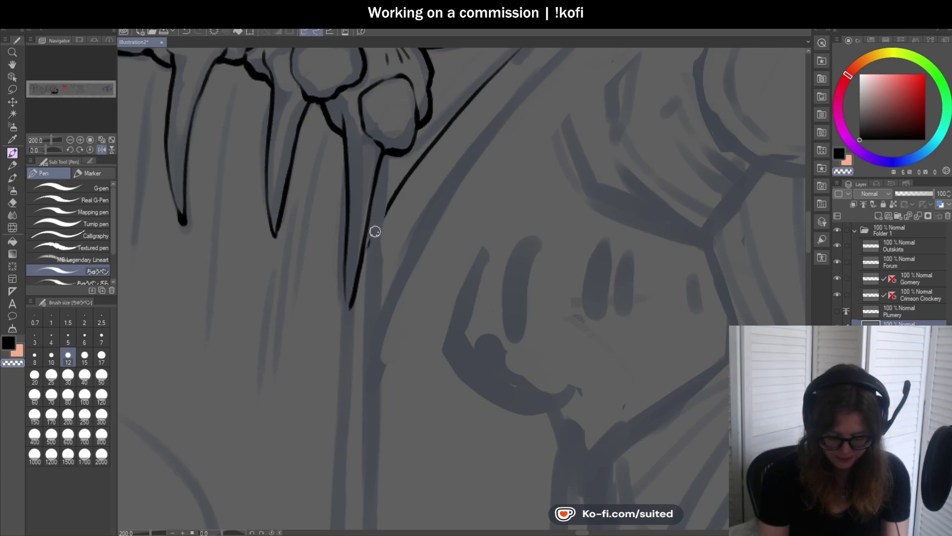
key(c)
drag(389, 159, 385, 245)
drag(389, 149, 385, 253)
scroll(410, 135, down, 5)
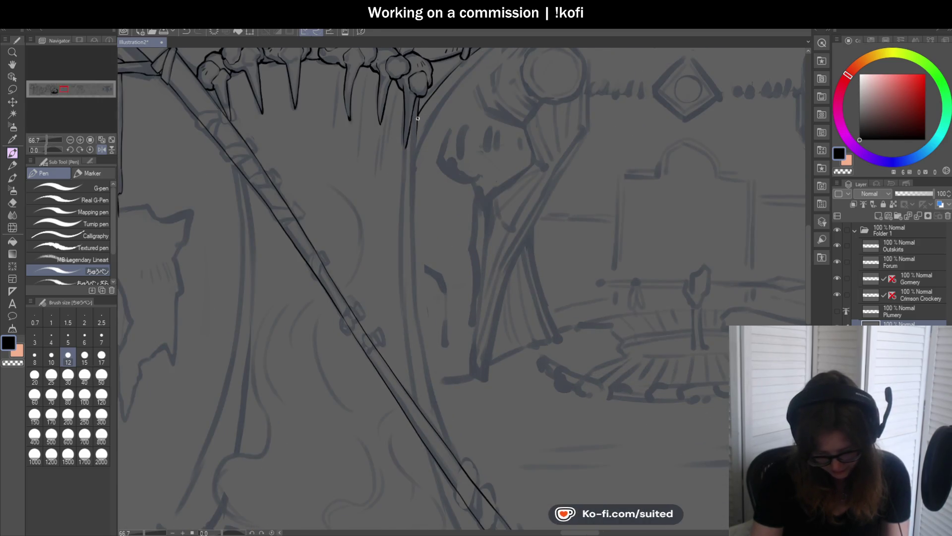
Ink the skull tooth's right side and redraw the staff-edge line down to its base
drag(418, 116, 415, 177)
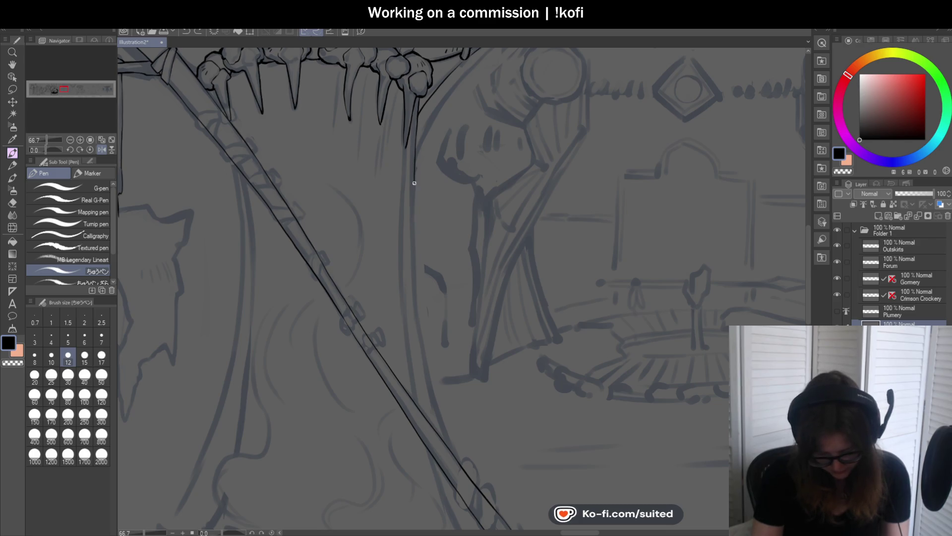
drag(416, 283, 424, 374)
scroll(399, 204, up, 2)
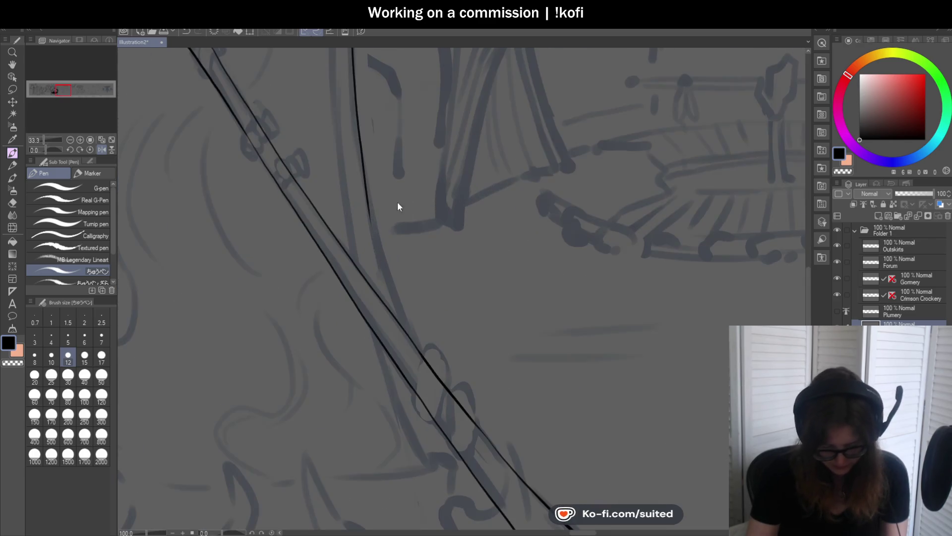
drag(358, 143, 401, 325)
key(ctrl+z)
drag(365, 183, 407, 327)
scroll(431, 377, up, 2)
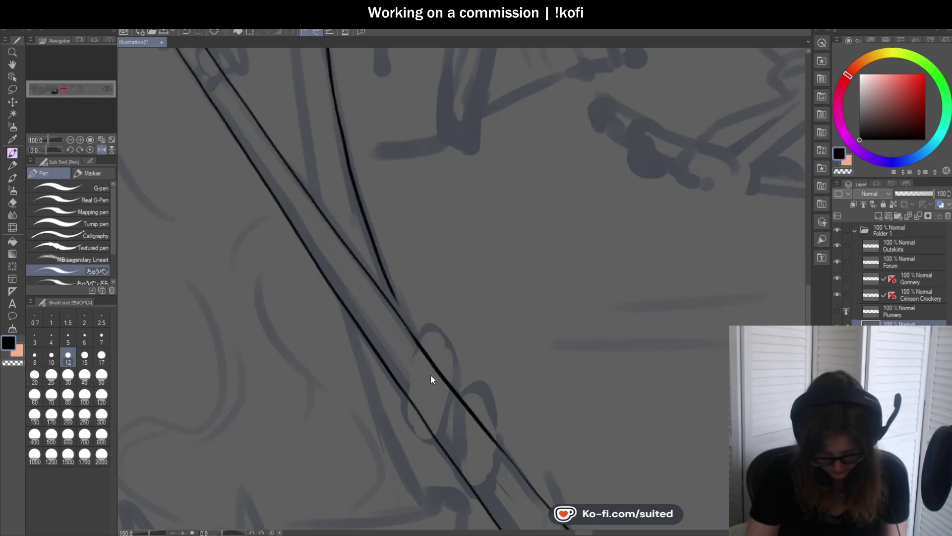
drag(328, 124, 396, 307)
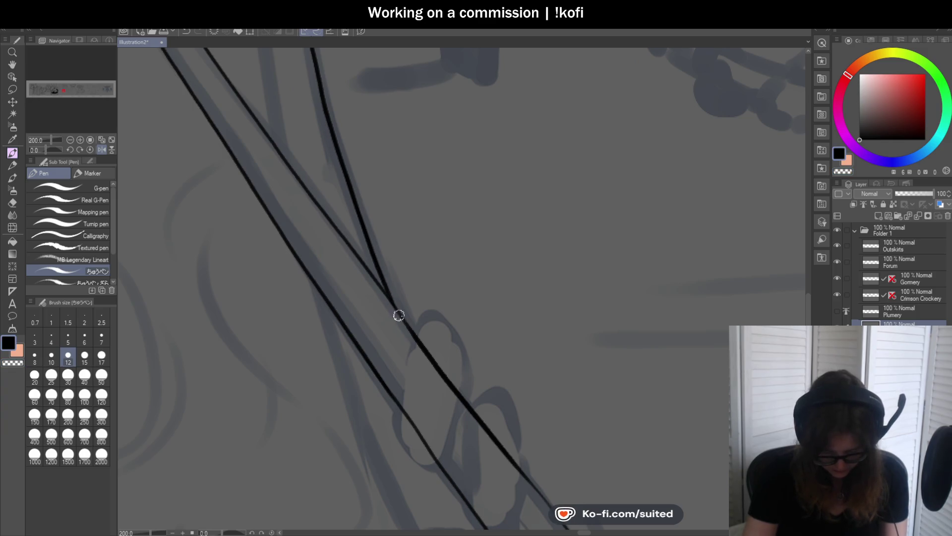
scroll(405, 323, down, 5)
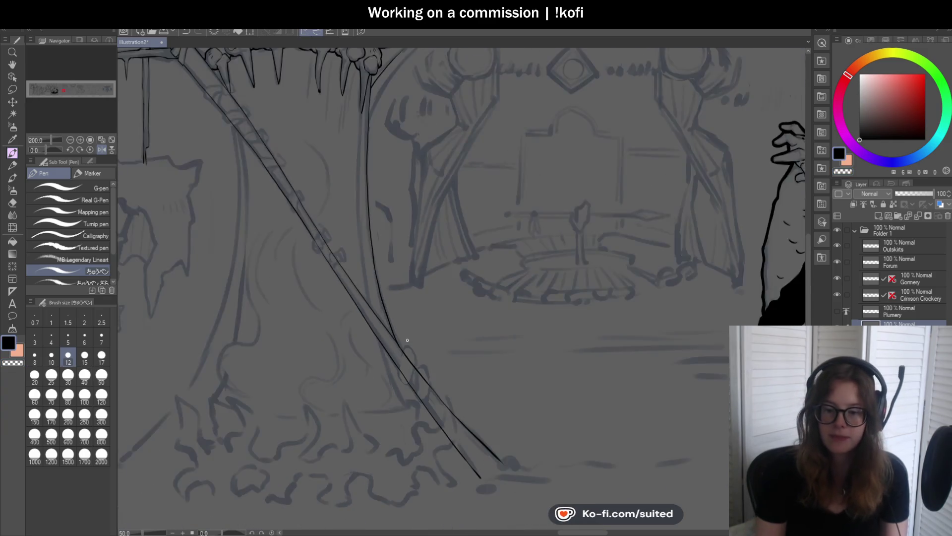
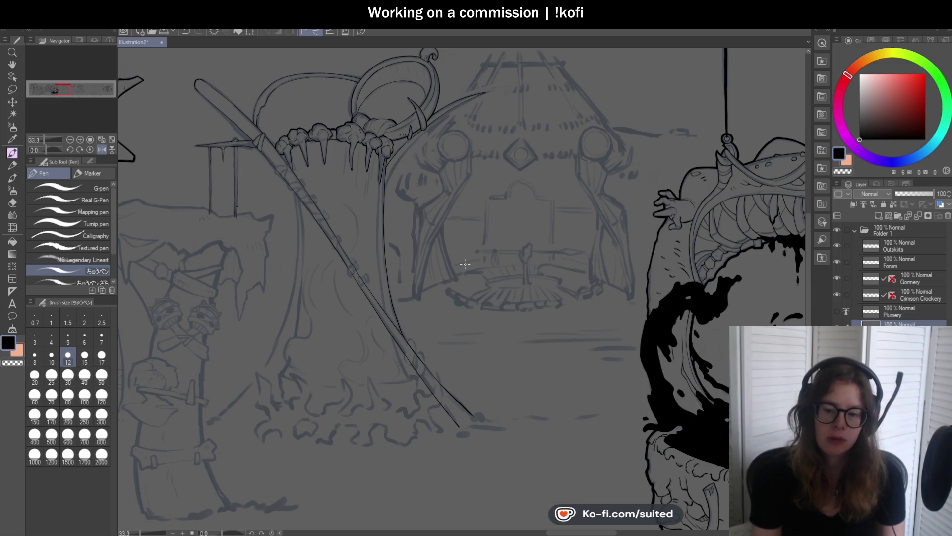
Zoom in on the fangs and extend the thin ink line beside the claws to the fang base
scroll(381, 184, up, 2)
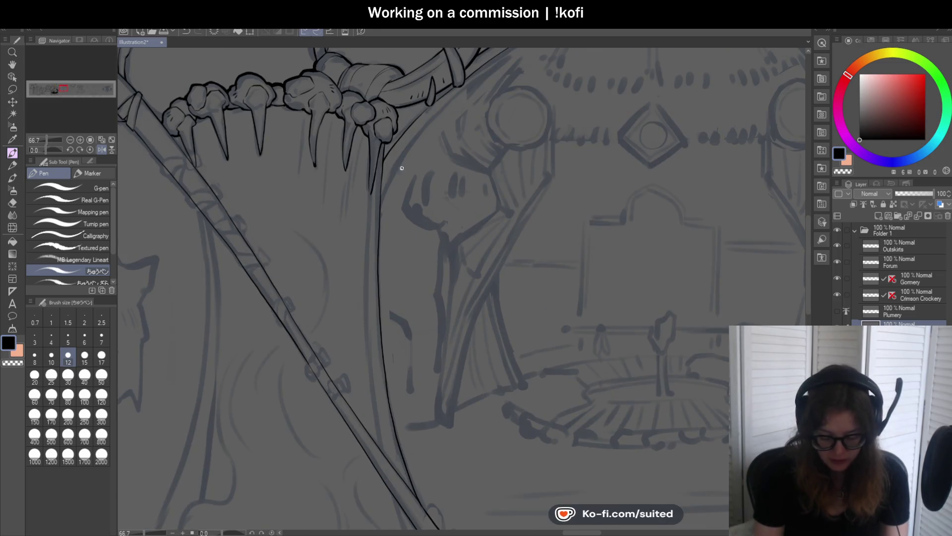
scroll(399, 169, up, 4)
drag(424, 122, 435, 109)
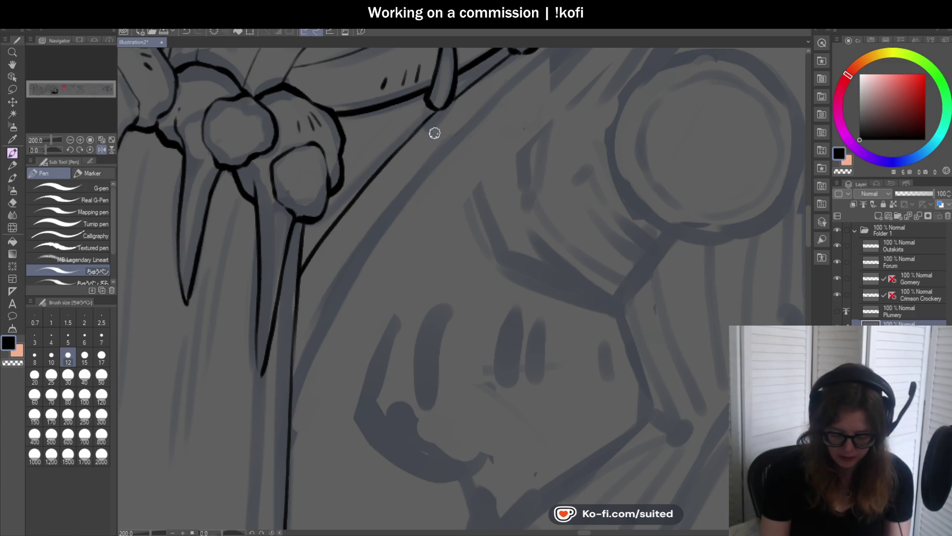
scroll(296, 273, down, 2)
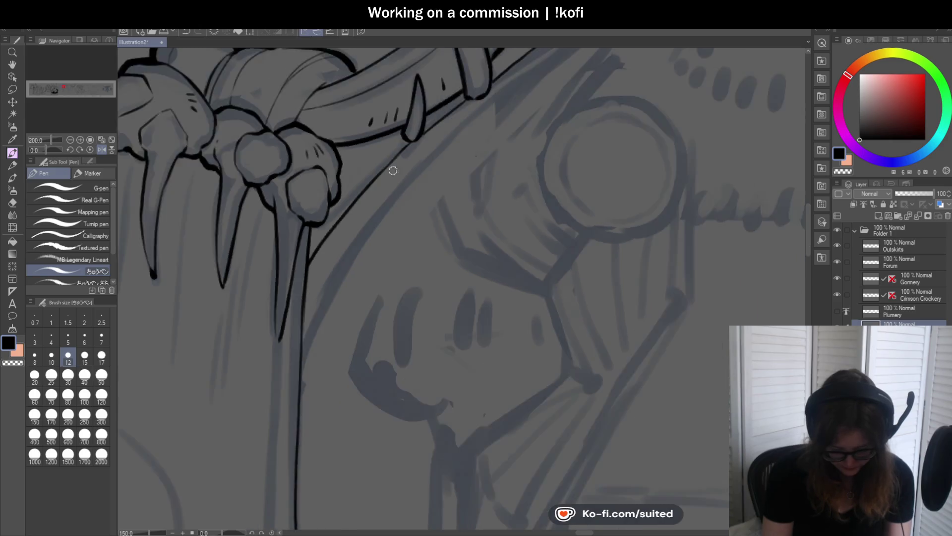
scroll(341, 294, up, 2)
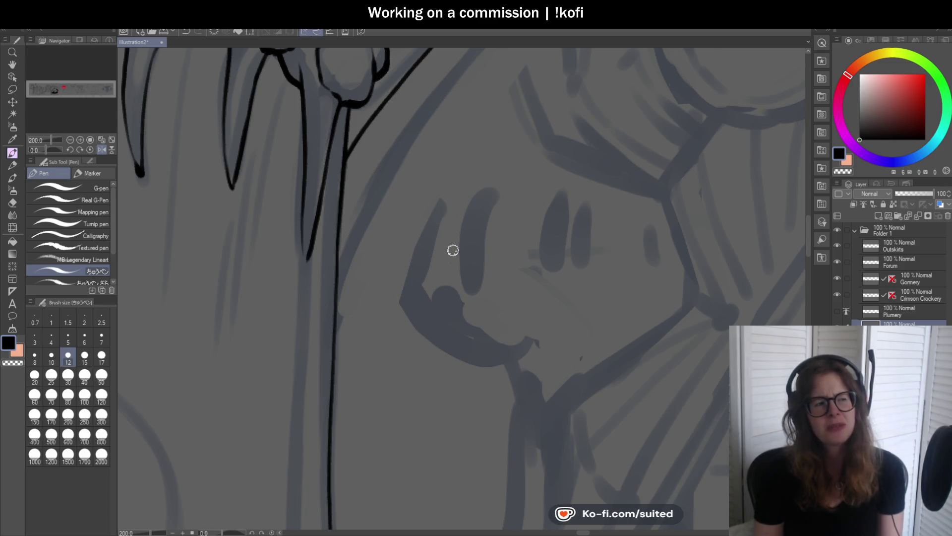
scroll(446, 212, down, 3)
scroll(467, 141, up, 2)
scroll(466, 140, up, 3)
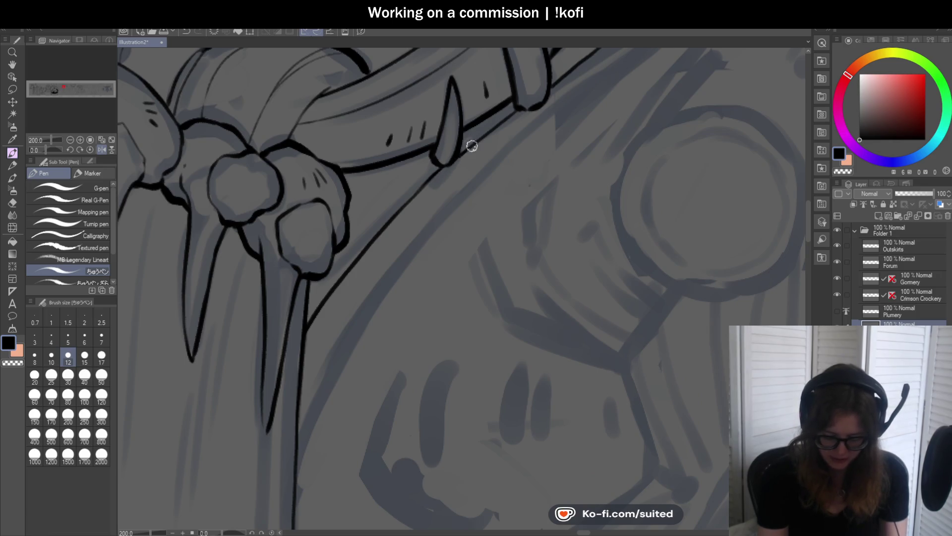
scroll(442, 201, down, 3)
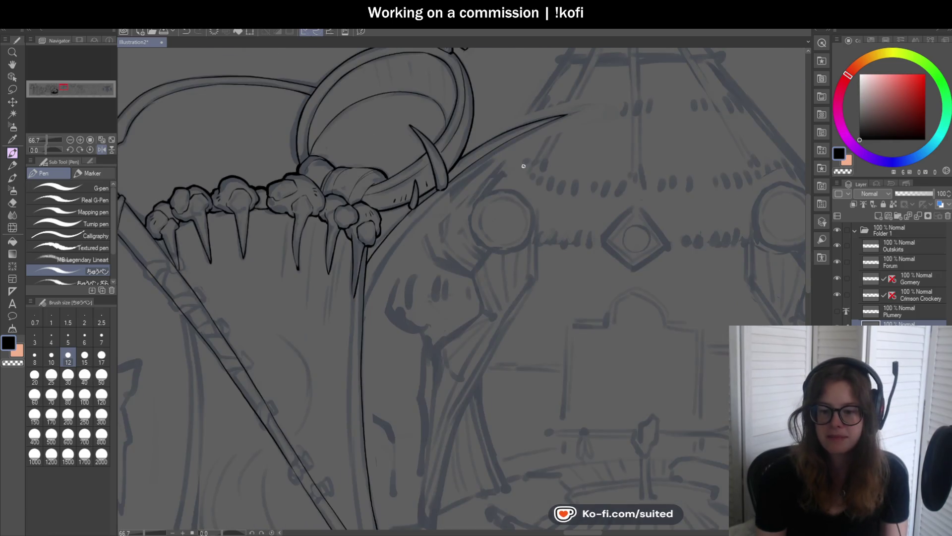
Zoom in and retrace the tusk's lower edge with a thicker line up to its tip
scroll(432, 177, up, 4)
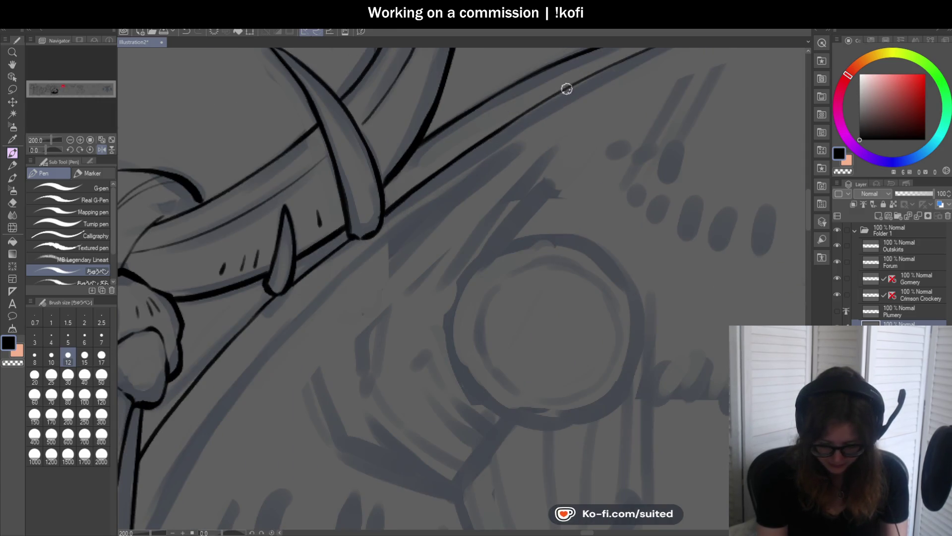
scroll(405, 231, down, 1)
scroll(594, 90, up, 1)
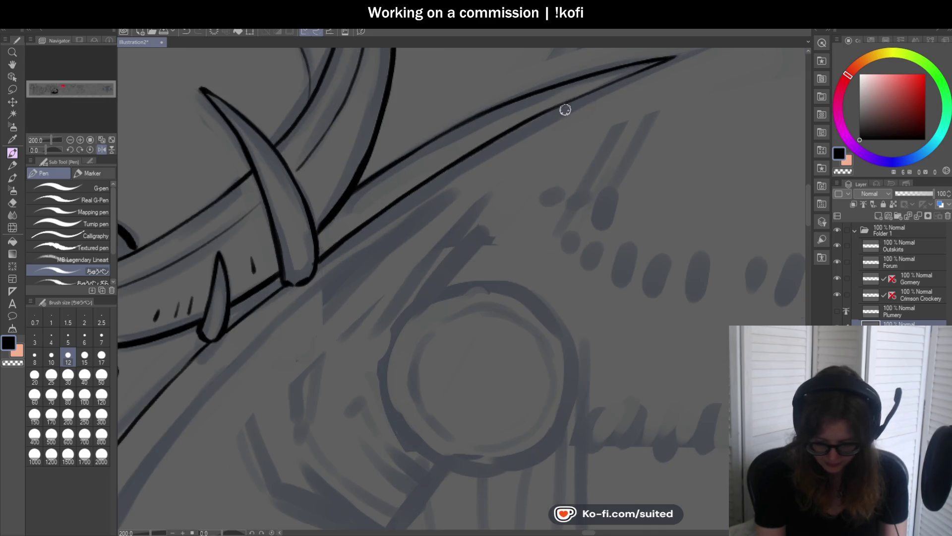
scroll(362, 219, down, 1)
scroll(472, 151, up, 1)
drag(473, 152, 643, 74)
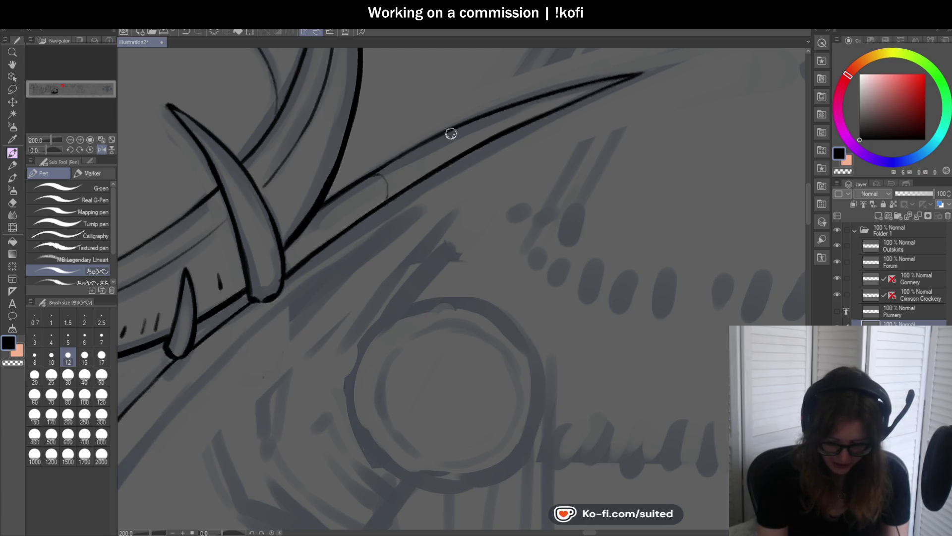
Draw three short curved band lines across the tusk, two of them parallel
drag(467, 126, 474, 144)
scroll(472, 138, up, 2)
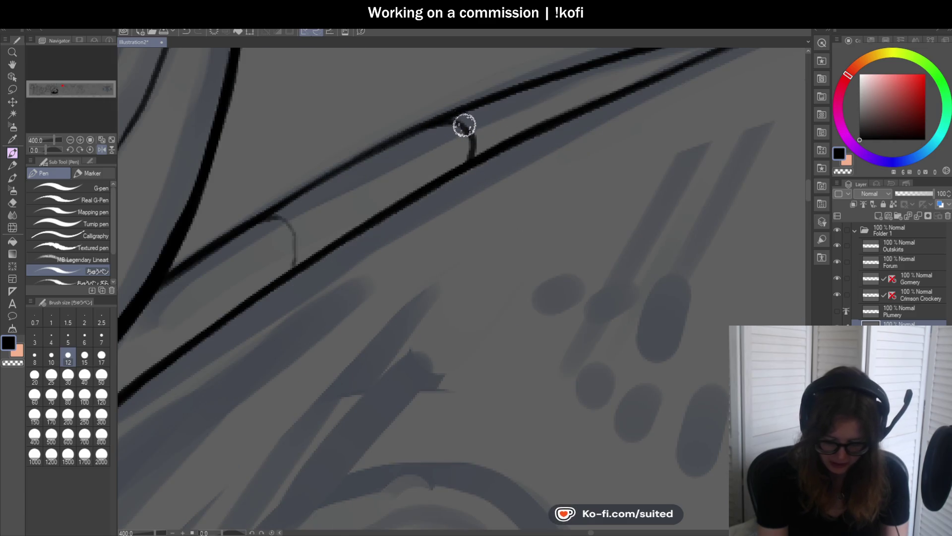
scroll(476, 149, down, 3)
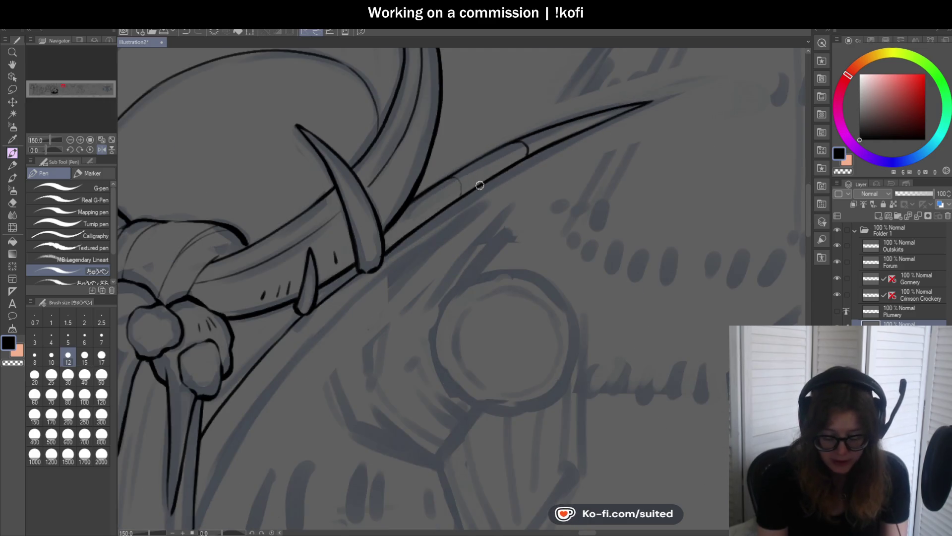
scroll(455, 180, up, 3)
drag(446, 163, 464, 213)
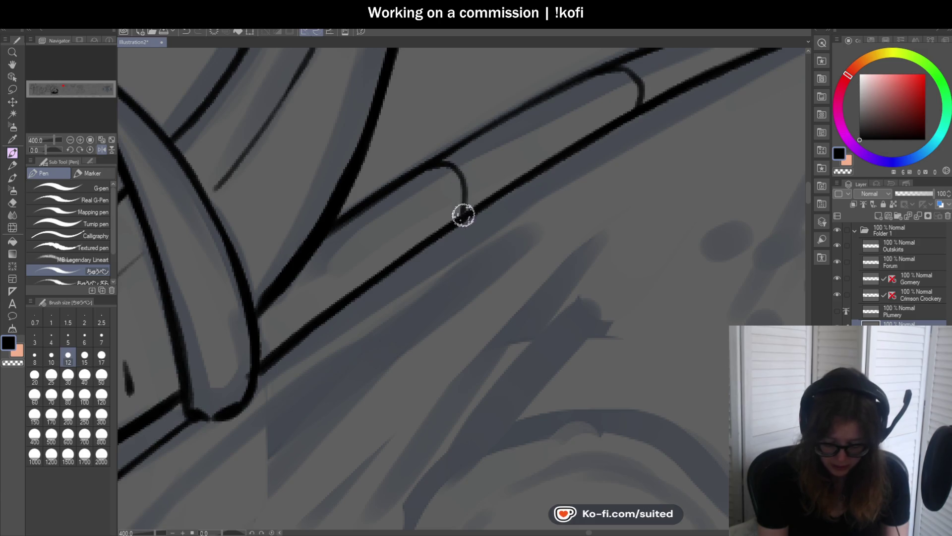
drag(459, 154, 483, 199)
scroll(484, 200, down, 5)
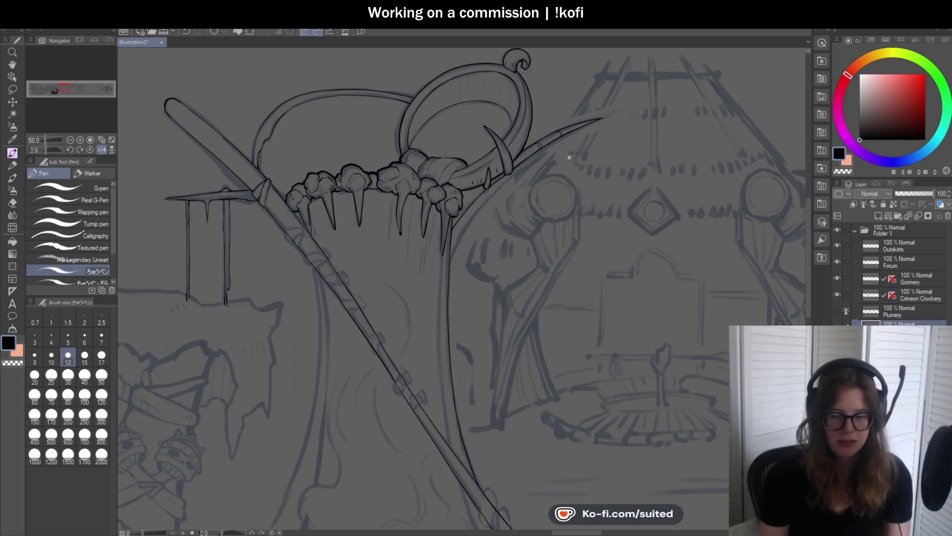
scroll(453, 223, up, 3)
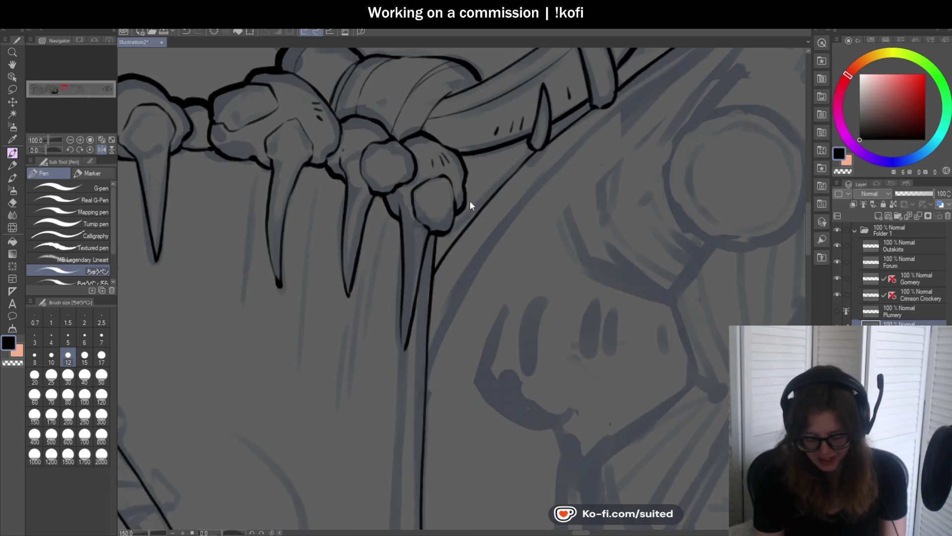
scroll(441, 194, down, 5)
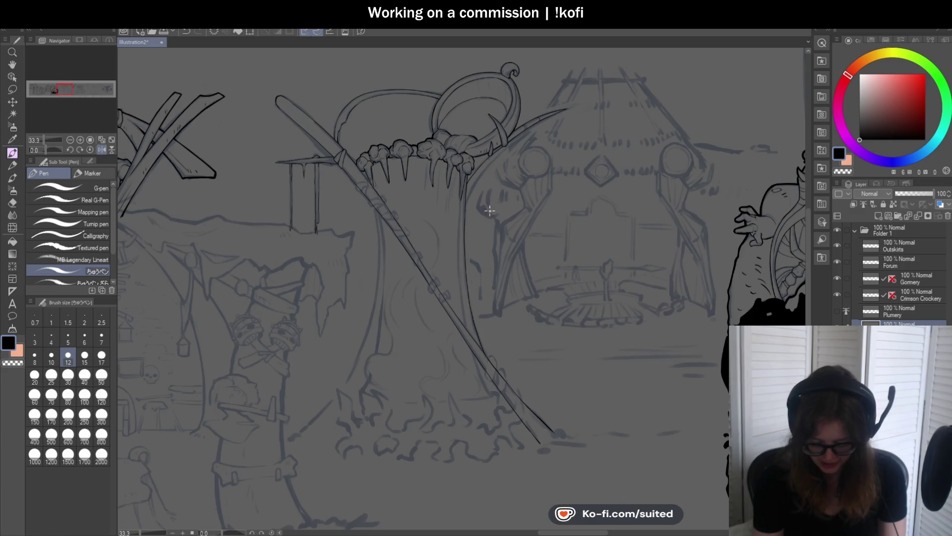
scroll(567, 458, up, 1)
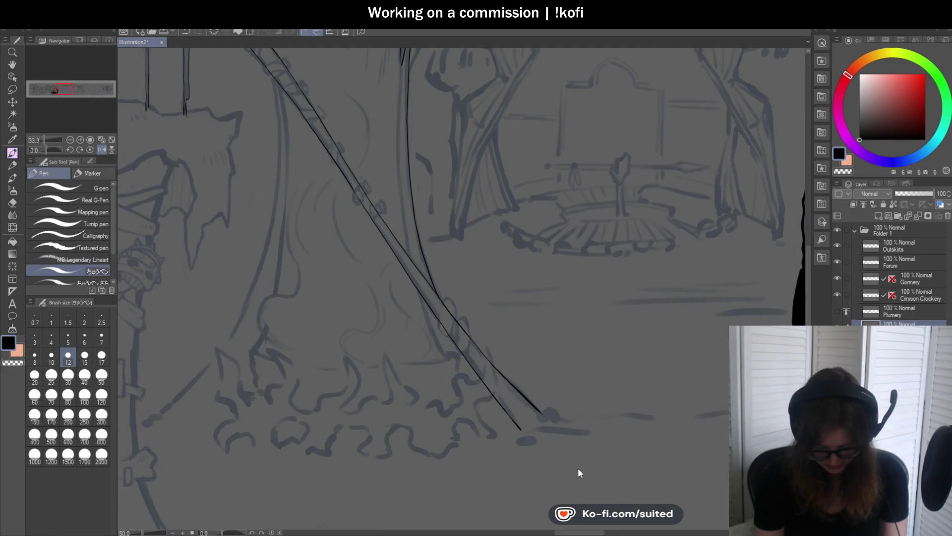
scroll(422, 131, up, 5)
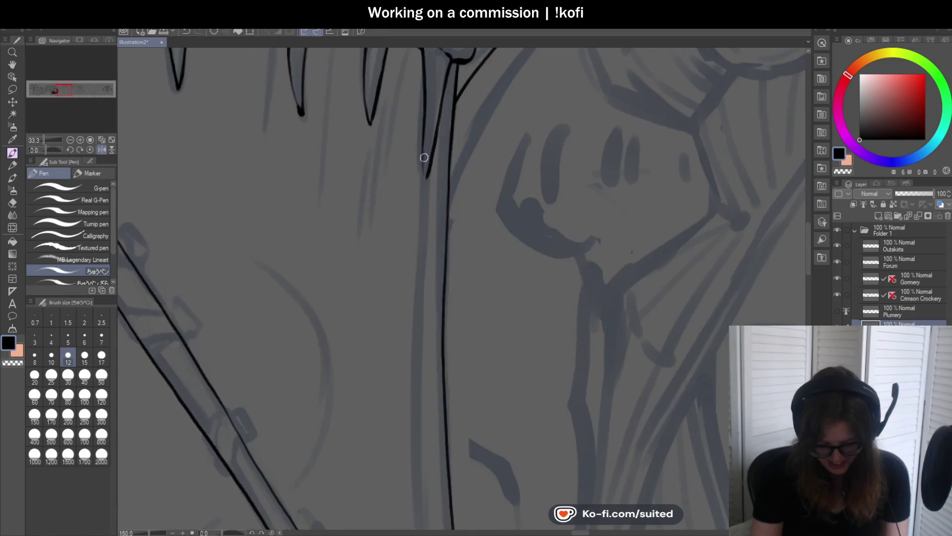
scroll(422, 180, down, 3)
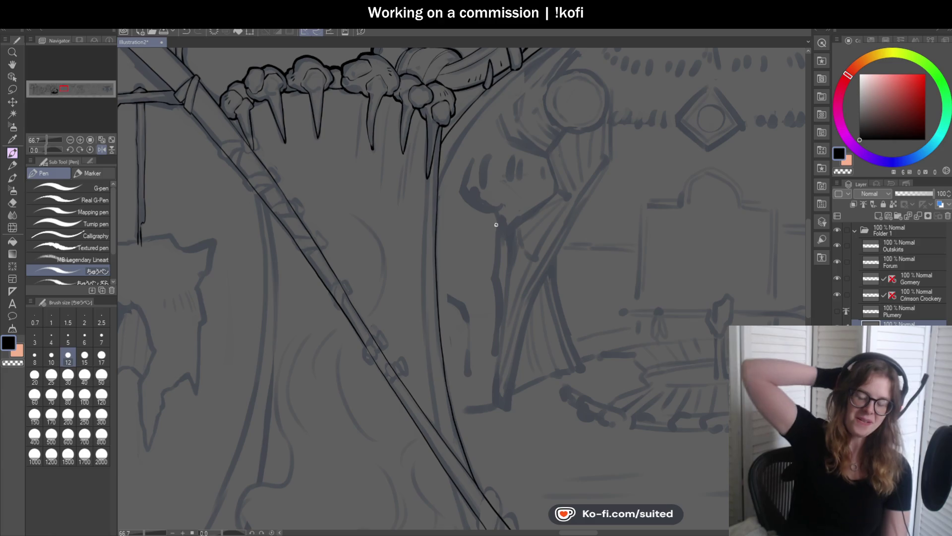
scroll(439, 204, down, 2)
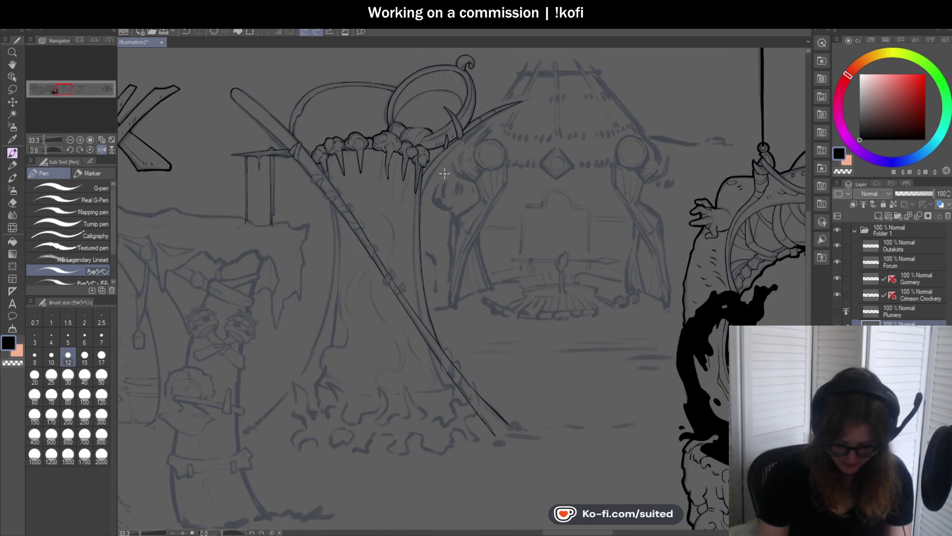
scroll(446, 236, down, 1)
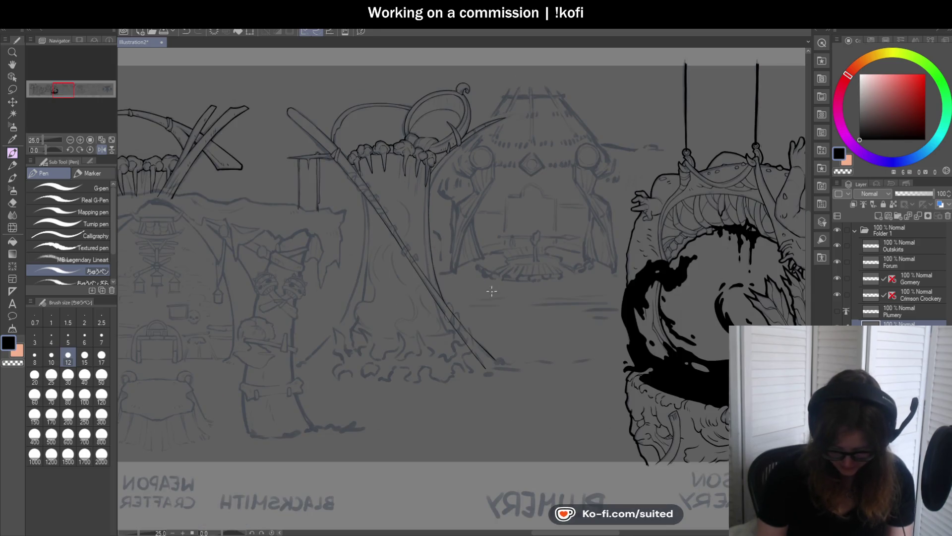
Ink the inner trunk line, undoing and redrawing the first unsatisfying stroke
scroll(476, 391, up, 2)
scroll(427, 317, down, 1)
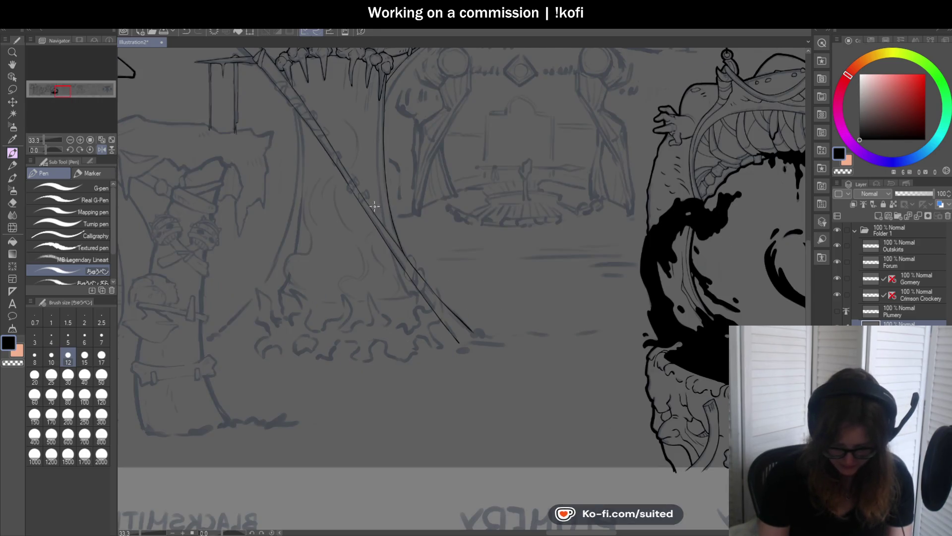
scroll(378, 104, up, 3)
scroll(378, 104, up, 1)
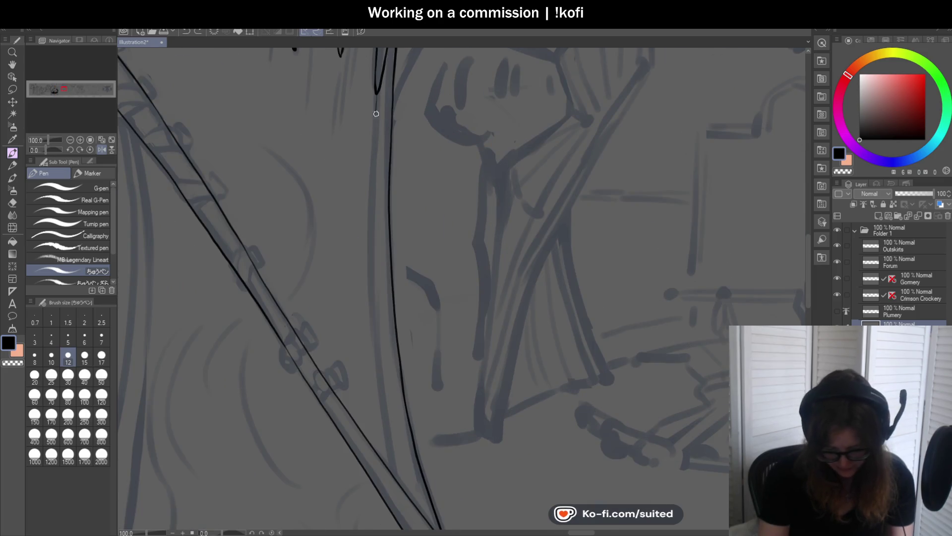
scroll(395, 131, down, 1)
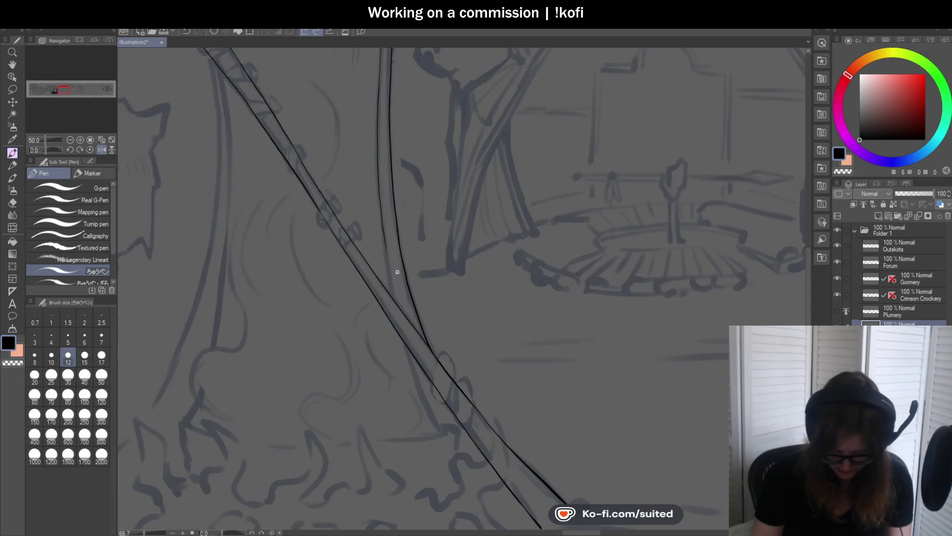
scroll(368, 191, up, 2)
drag(362, 170, 378, 336)
key(ctrl+z)
drag(355, 84, 378, 340)
Switch back to black ink and redraw the lower trunk line as a curve with a small hook at its base
scroll(397, 253, down, 3)
scroll(392, 228, up, 2)
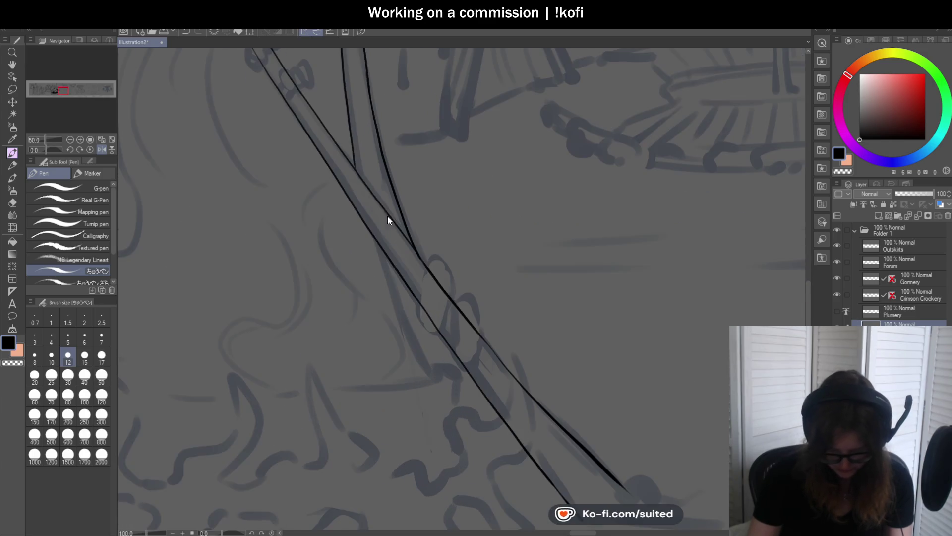
key(c)
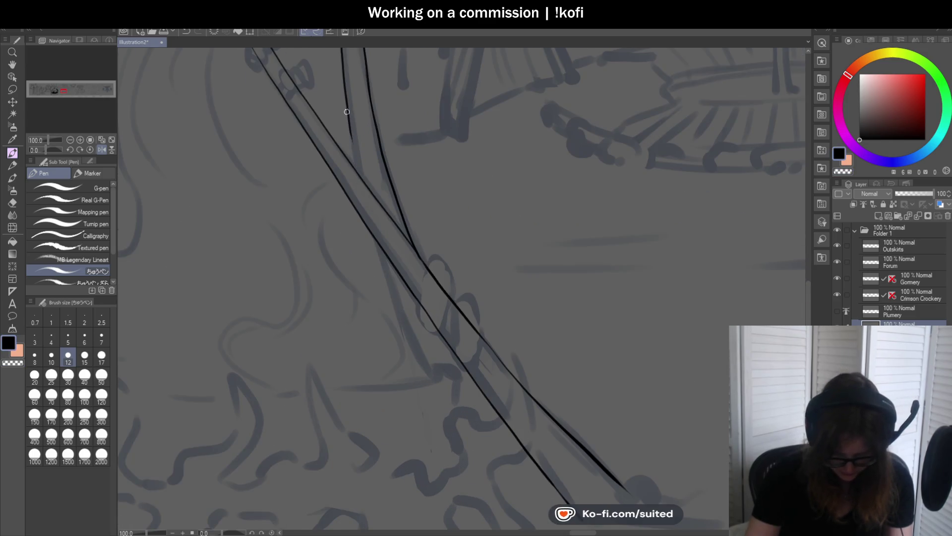
drag(371, 235, 403, 340)
key(ctrl+z)
drag(371, 235, 424, 369)
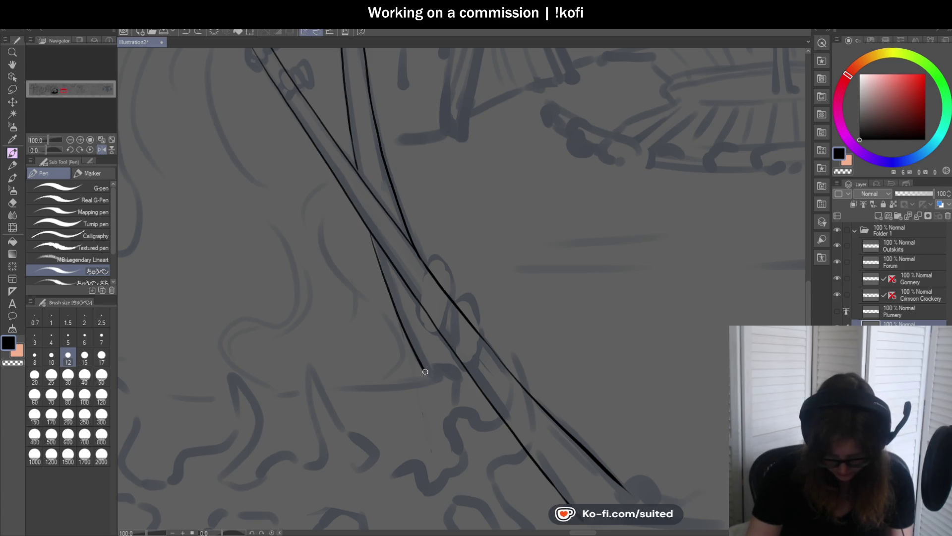
scroll(473, 248, down, 3)
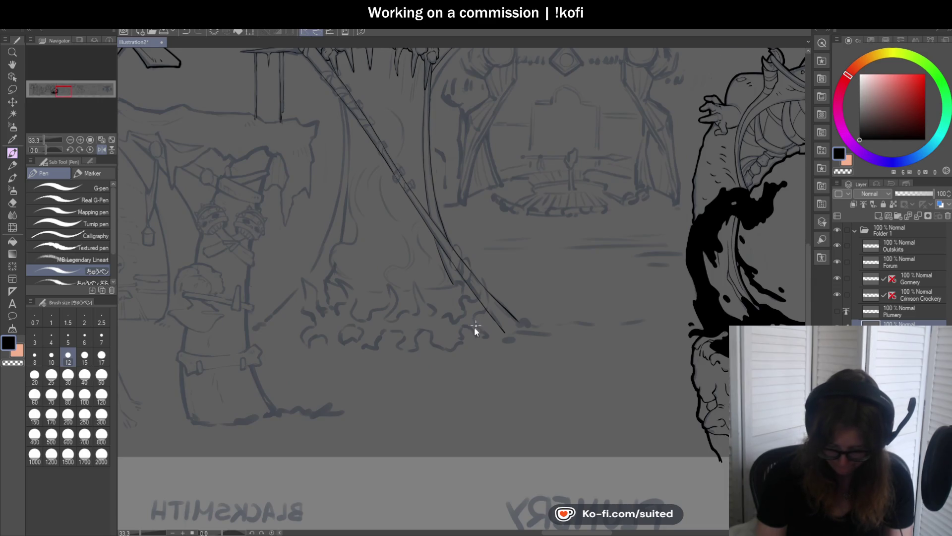
scroll(476, 325, up, 5)
mouse_move(417, 227)
mouse_down()
mouse_move(457, 219)
mouse_move(463, 274)
mouse_up()
Mirror the view to check, discard two failed trunk-edge strokes, then extend the trunk line toward the ground
scroll(556, 222, down, 3)
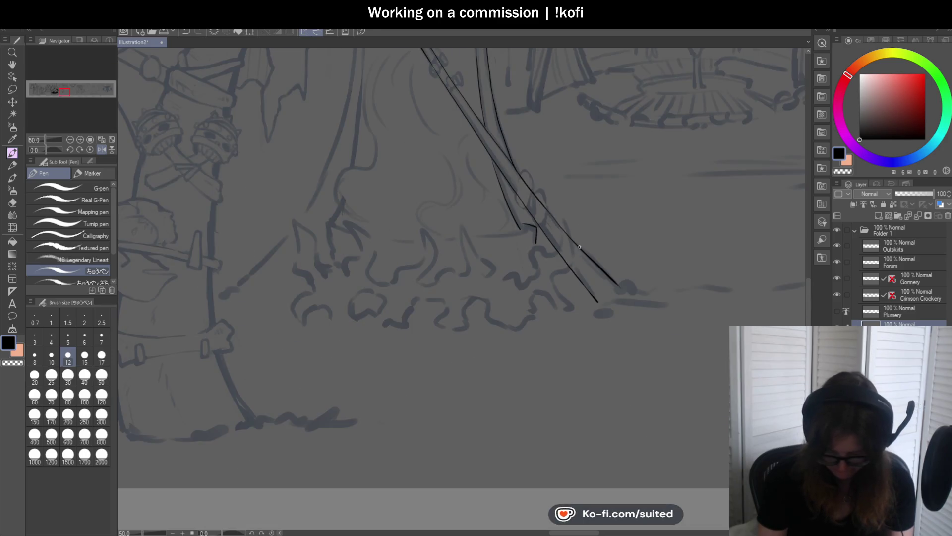
scroll(575, 248, down, 2)
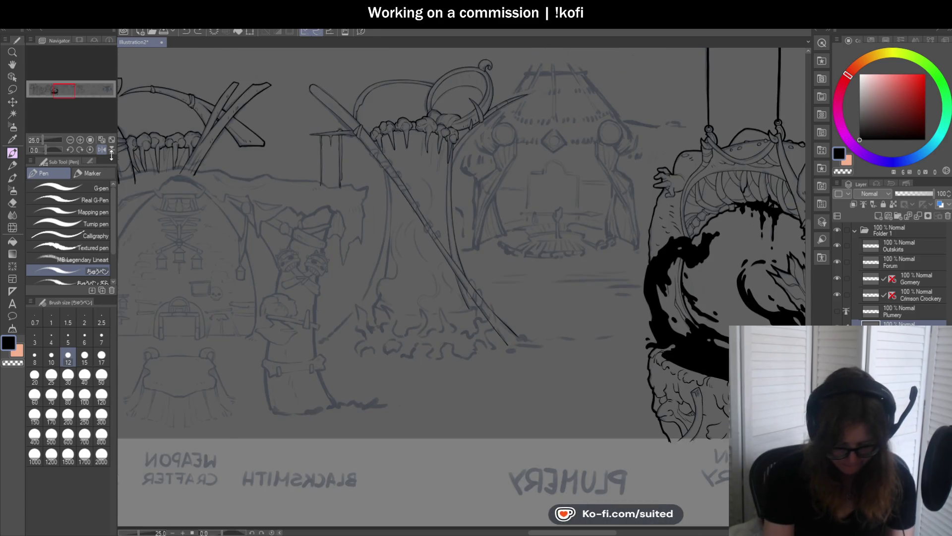
click(101, 149)
scroll(470, 196, down, 2)
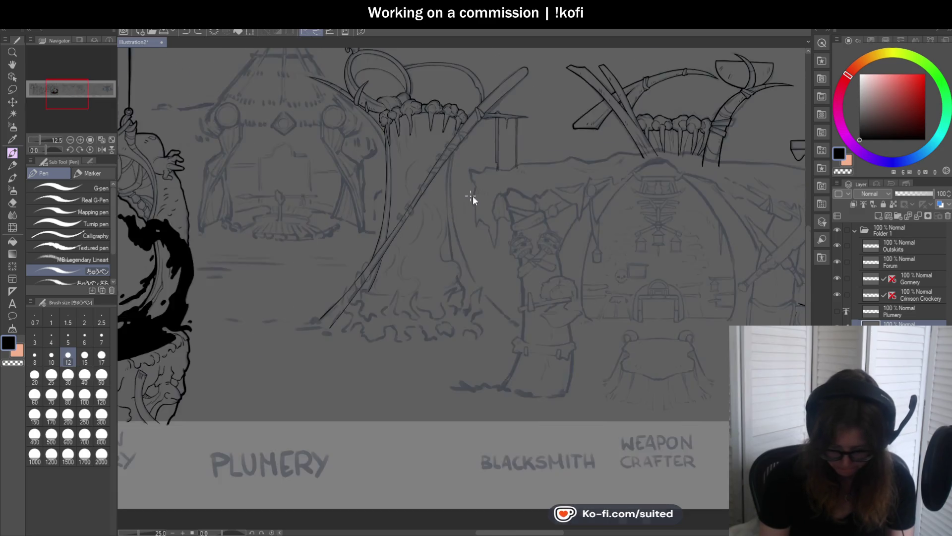
scroll(471, 196, up, 2)
drag(426, 118, 422, 232)
key(ctrl+z)
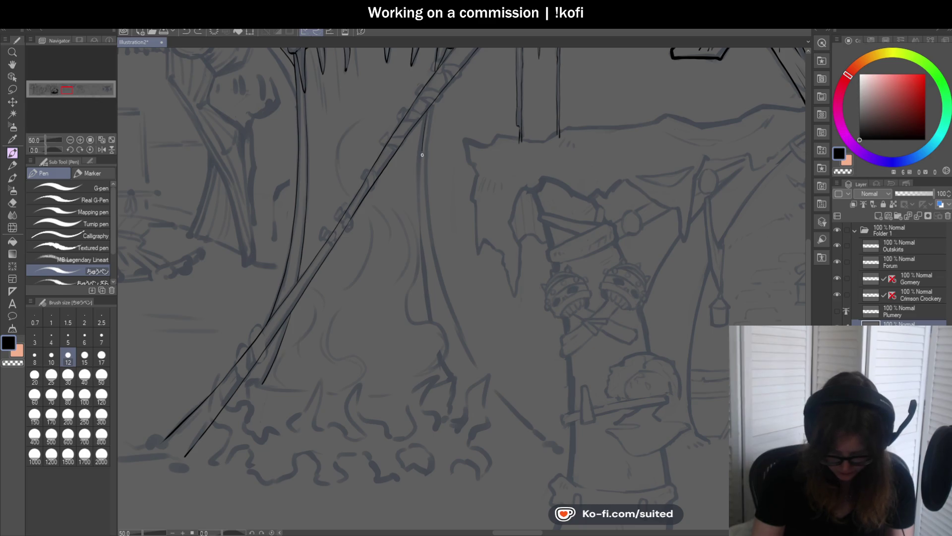
drag(433, 315, 434, 323)
key(ctrl+z)
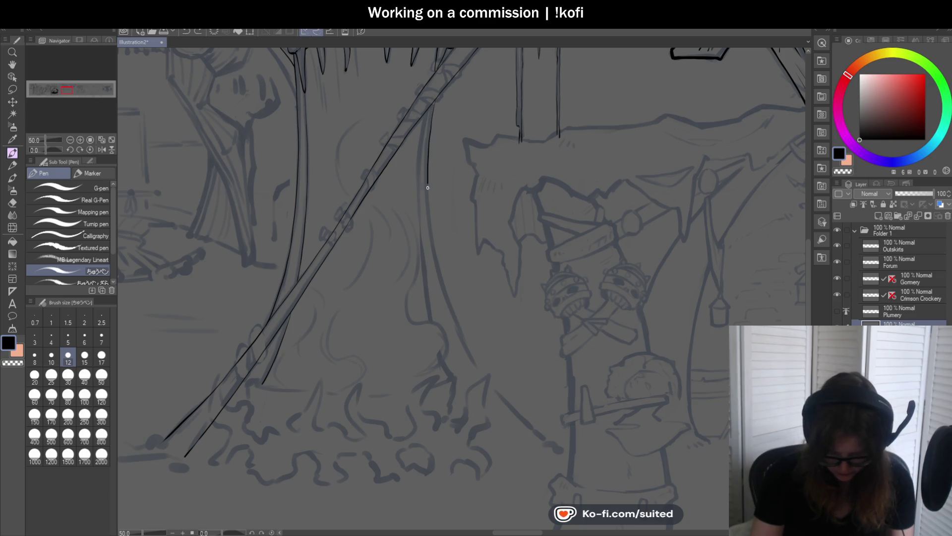
scroll(332, 172, down, 3)
scroll(354, 208, up, 2)
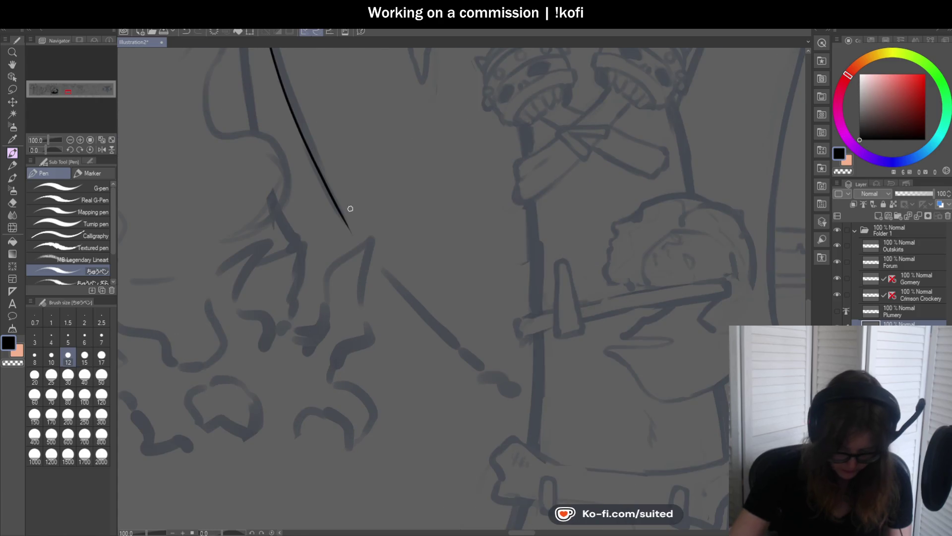
drag(368, 250, 489, 378)
Ink a short spear shaft segment, undo a long vertical stroke and the lower trunk stroke, and mirror the view again
scroll(489, 378, up, 2)
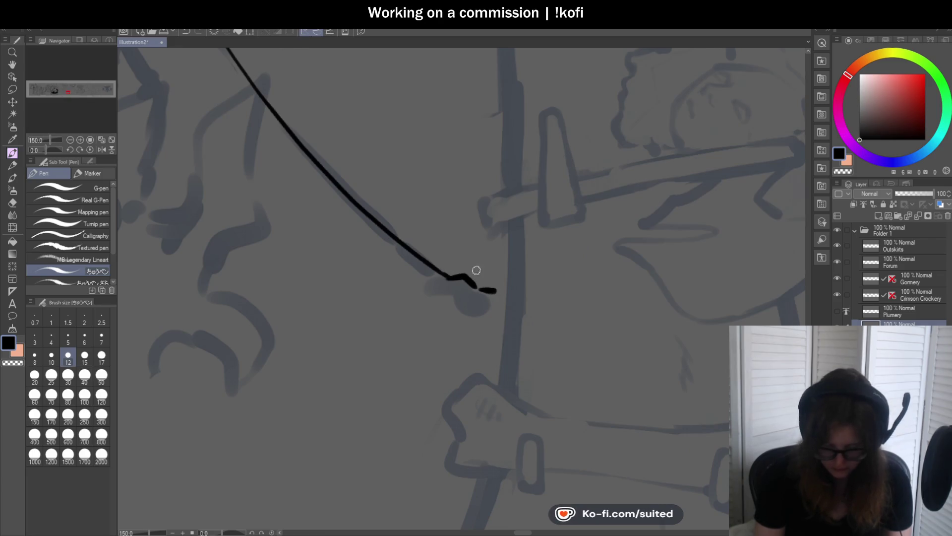
scroll(472, 269, down, 4)
scroll(481, 280, down, 1)
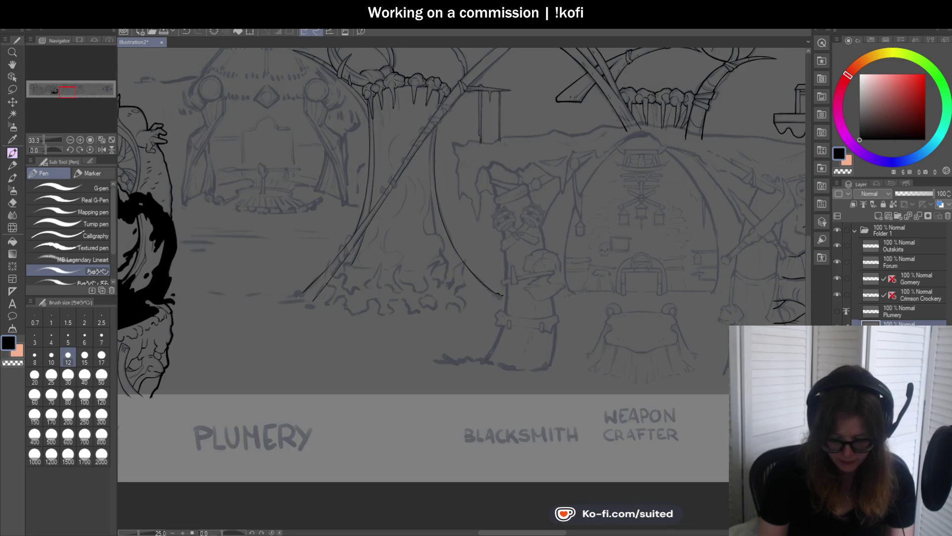
scroll(440, 138, up, 5)
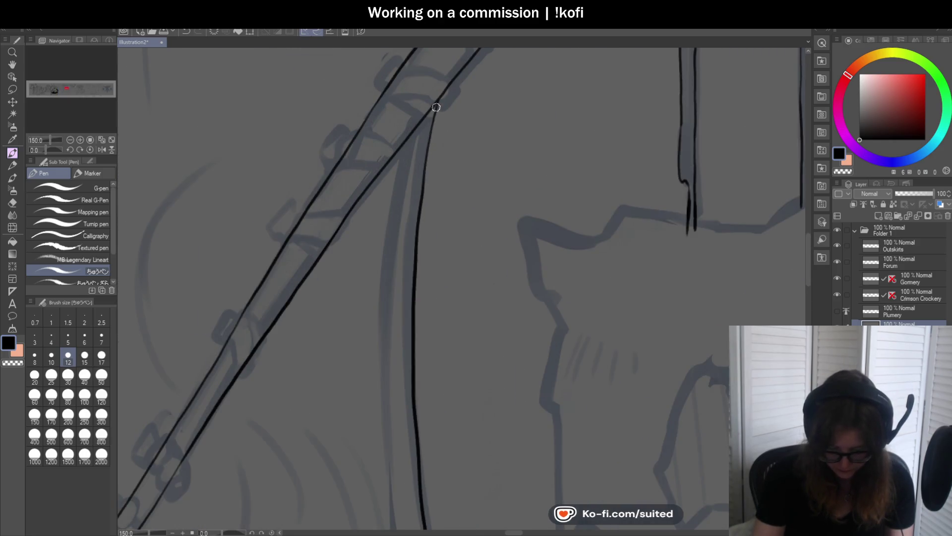
drag(410, 145, 398, 204)
scroll(453, 73, down, 2)
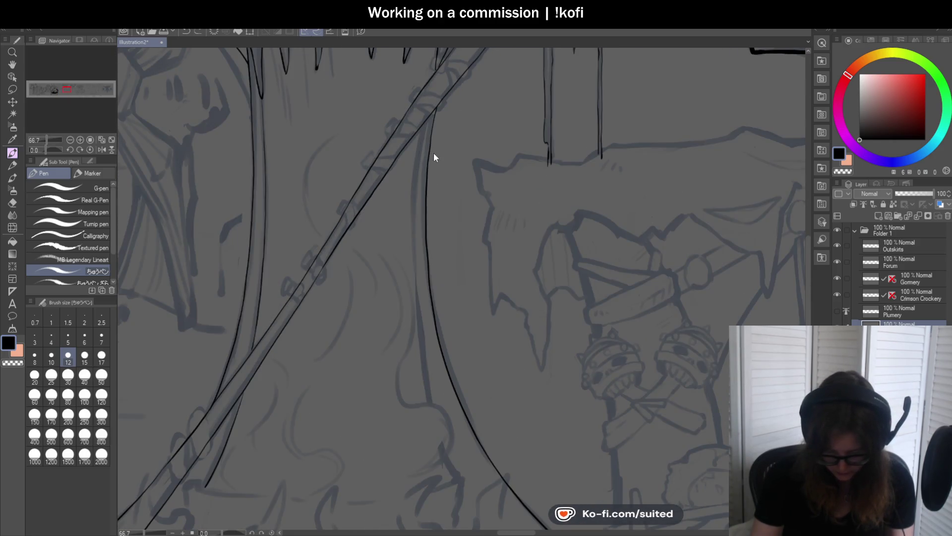
key(ctrl+z)
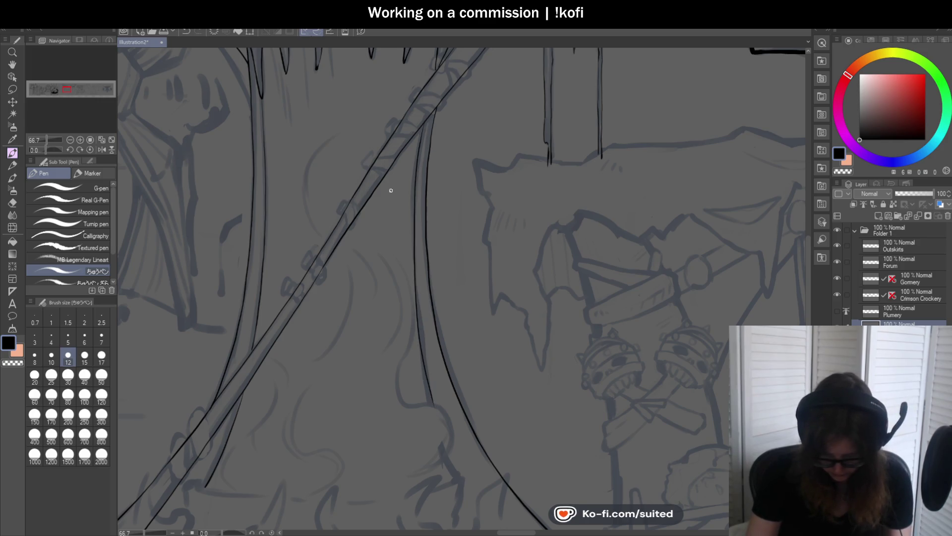
scroll(394, 218, down, 2)
scroll(635, 316, up, 3)
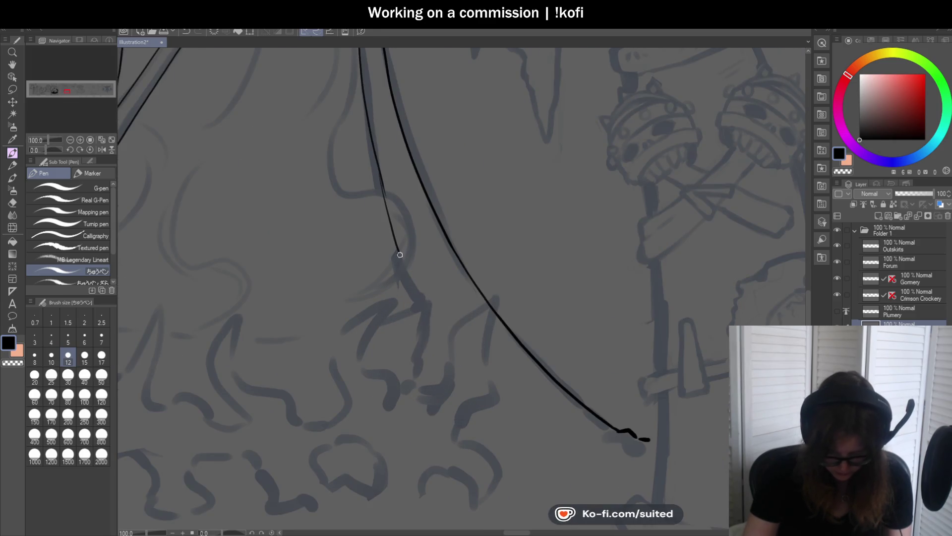
scroll(433, 301, down, 2)
scroll(466, 298, up, 2)
key(ctrl+z)
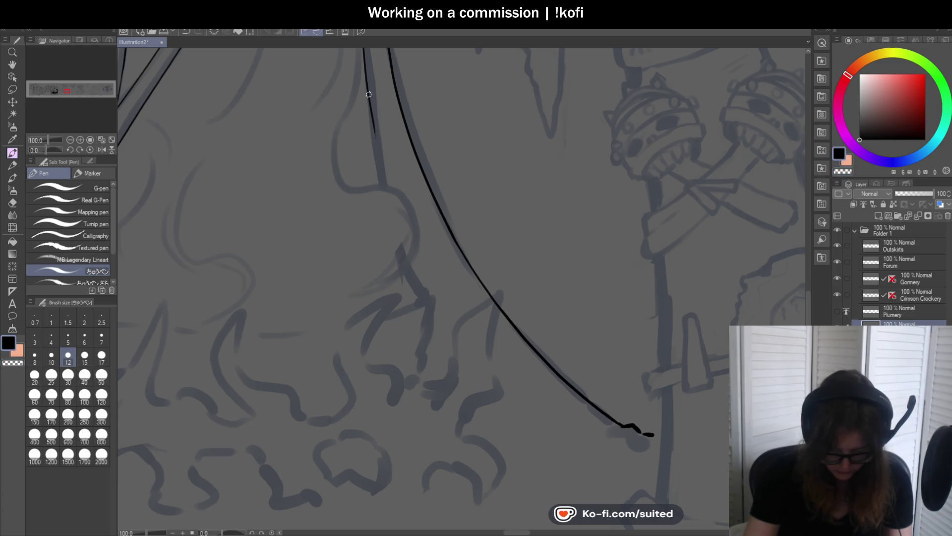
scroll(453, 326, down, 3)
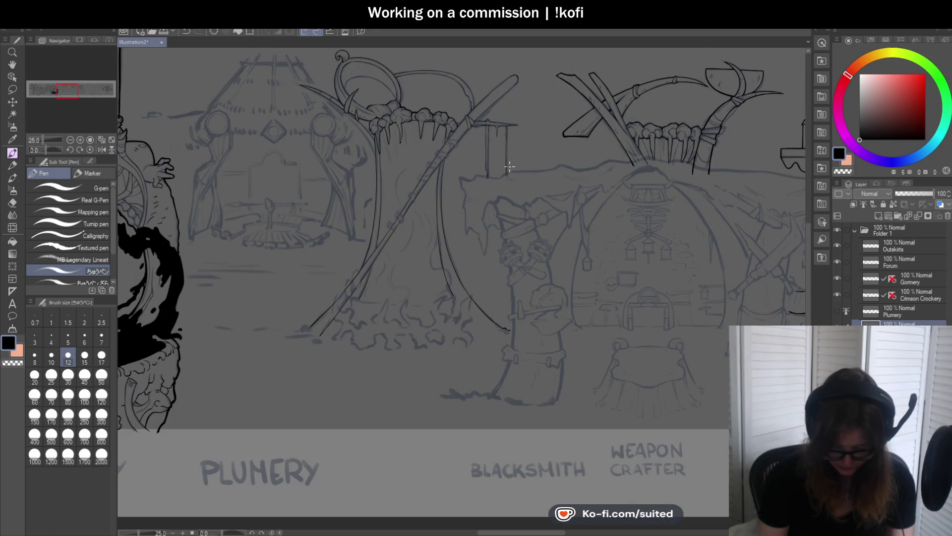
click(101, 149)
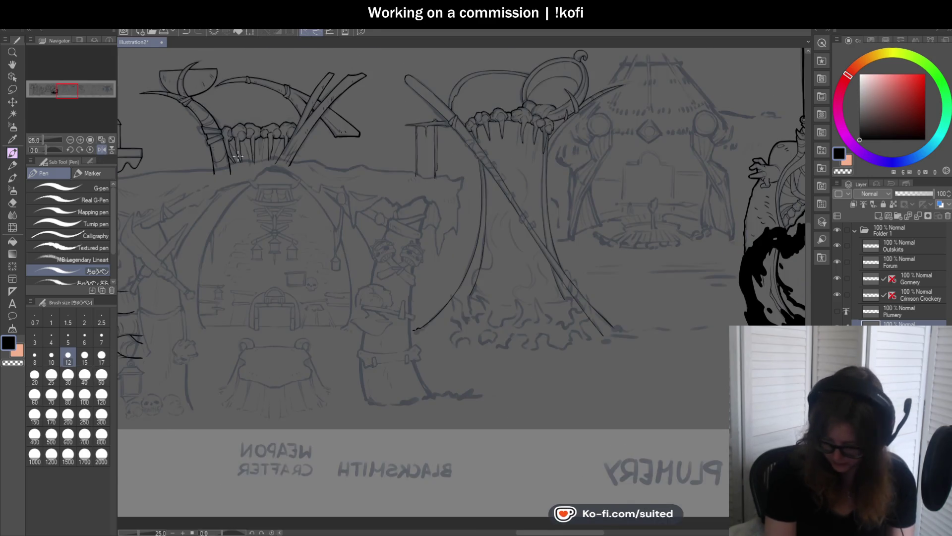
Flip the mirrored canvas view back to its normal orientation
scroll(352, 241, down, 3)
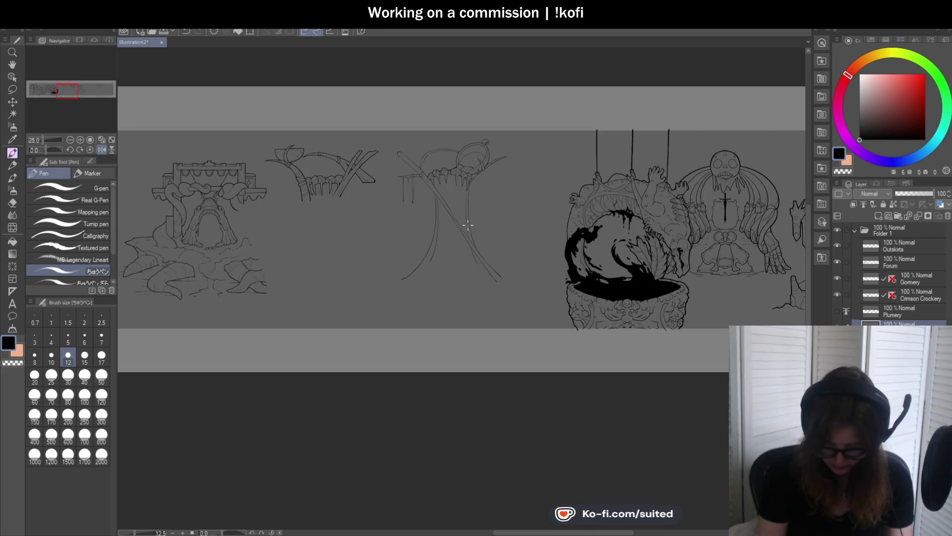
scroll(352, 241, up, 3)
click(101, 150)
scroll(530, 258, down, 3)
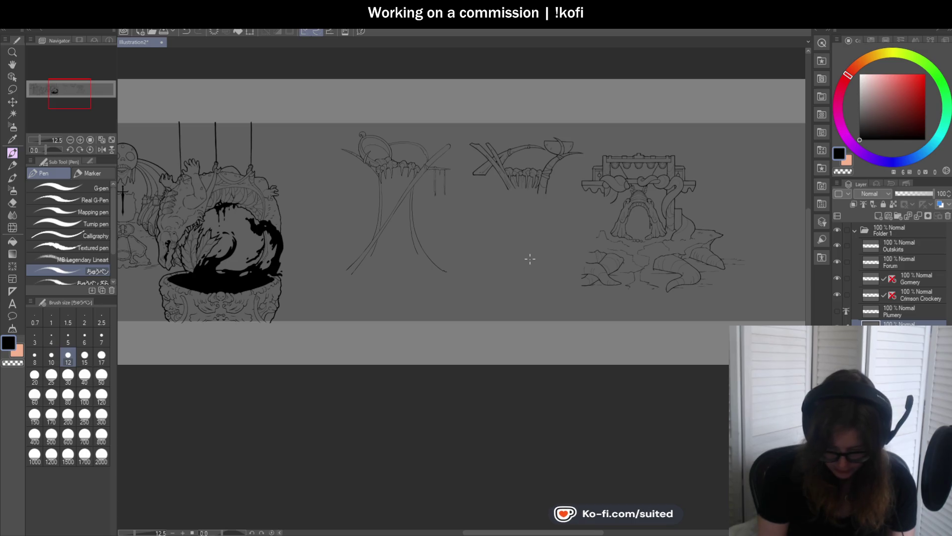
scroll(505, 218, up, 3)
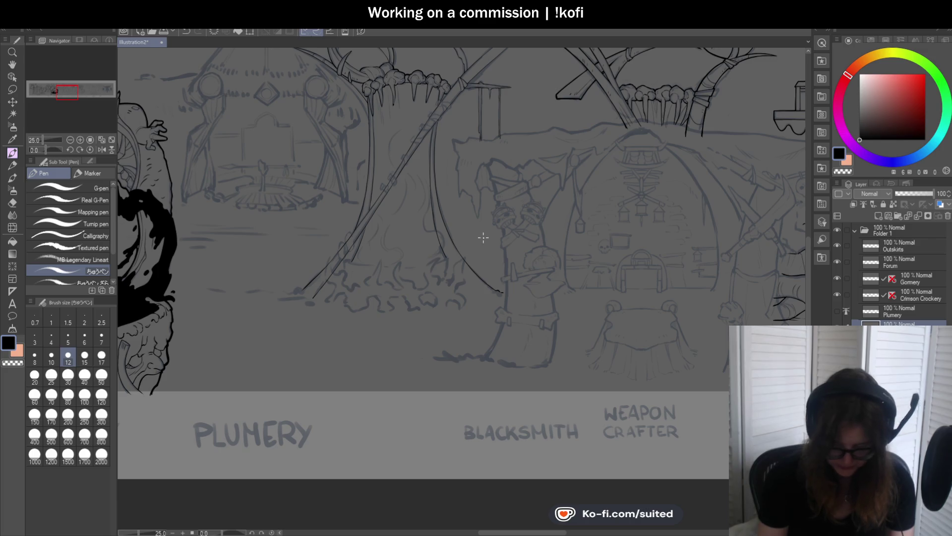
Zoom in on the spear base and switch the pen to the transparent colour for erasing
scroll(398, 302, up, 2)
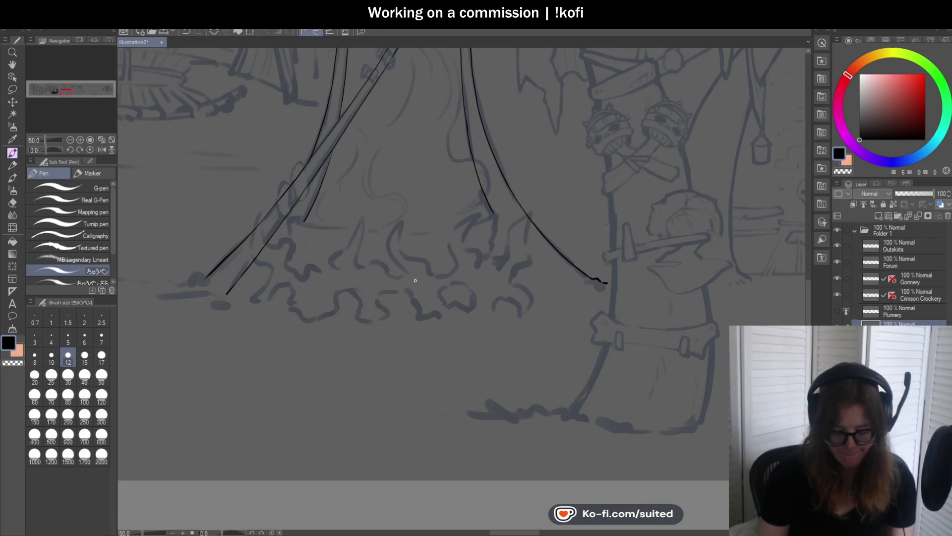
scroll(405, 291, up, 2)
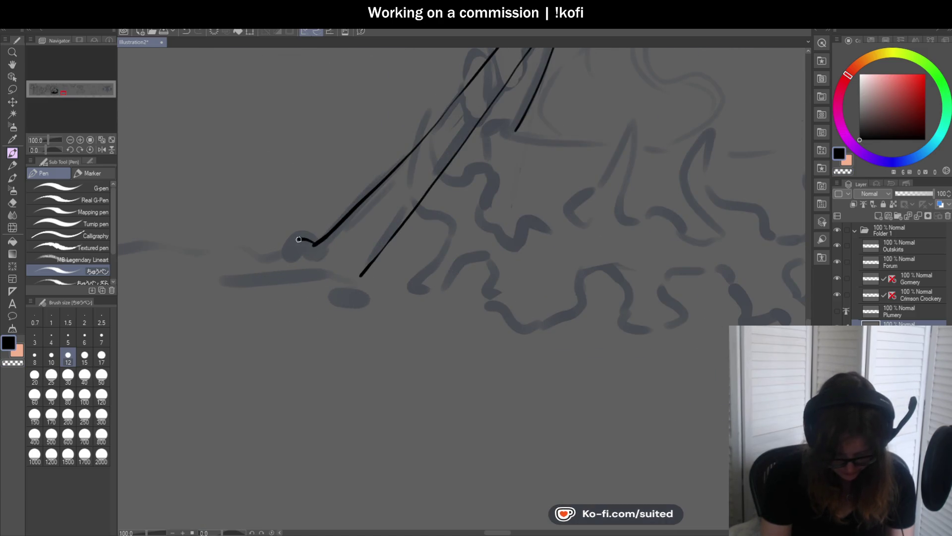
scroll(320, 248, up, 2)
key(c)
key(c)
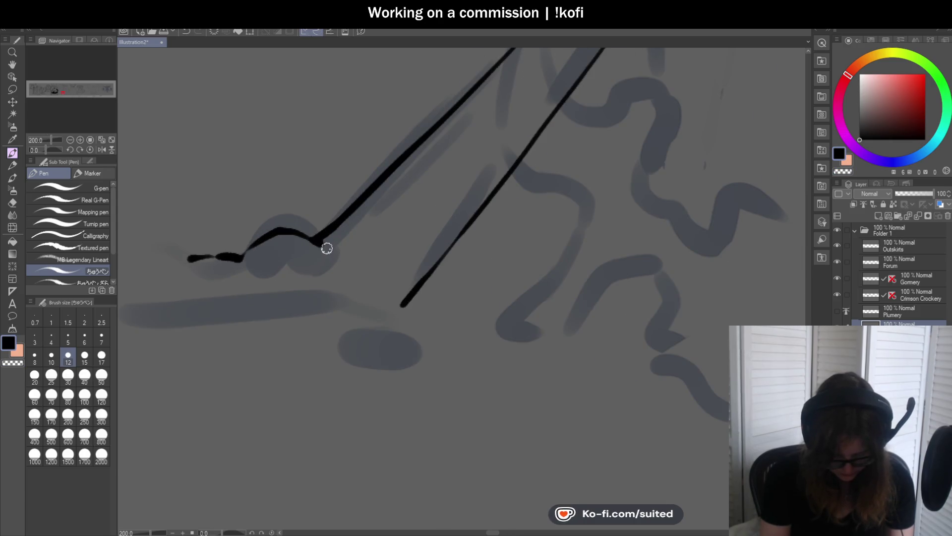
scroll(372, 253, down, 4)
scroll(332, 271, down, 2)
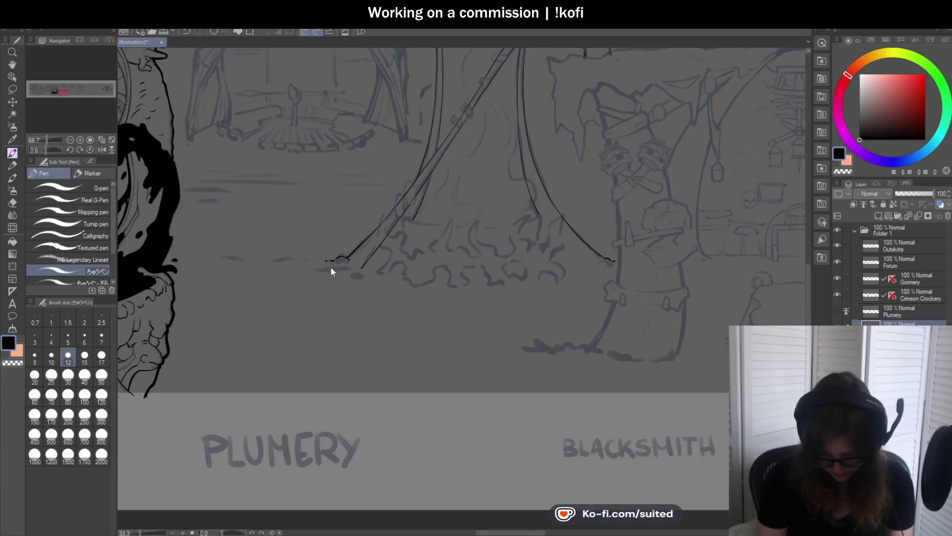
scroll(408, 304, down, 1)
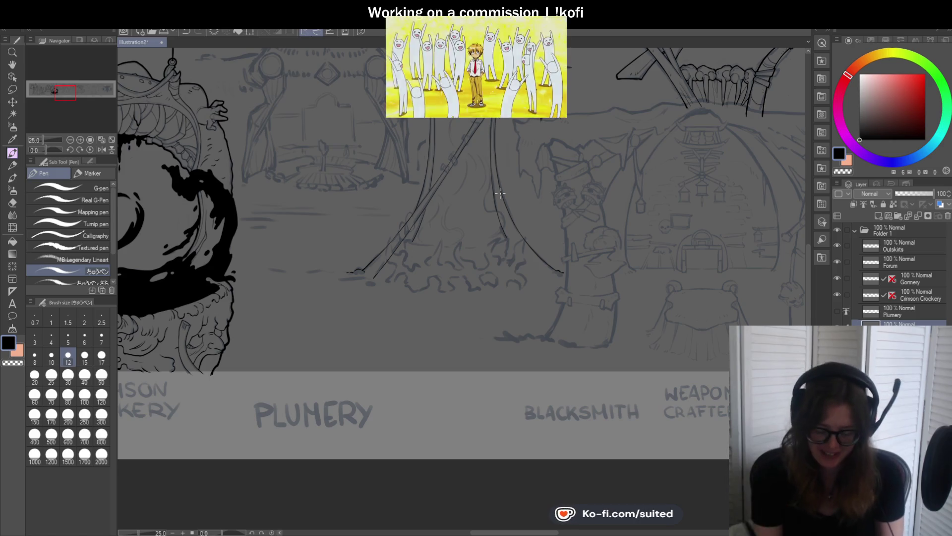
scroll(435, 217, down, 2)
scroll(496, 176, up, 4)
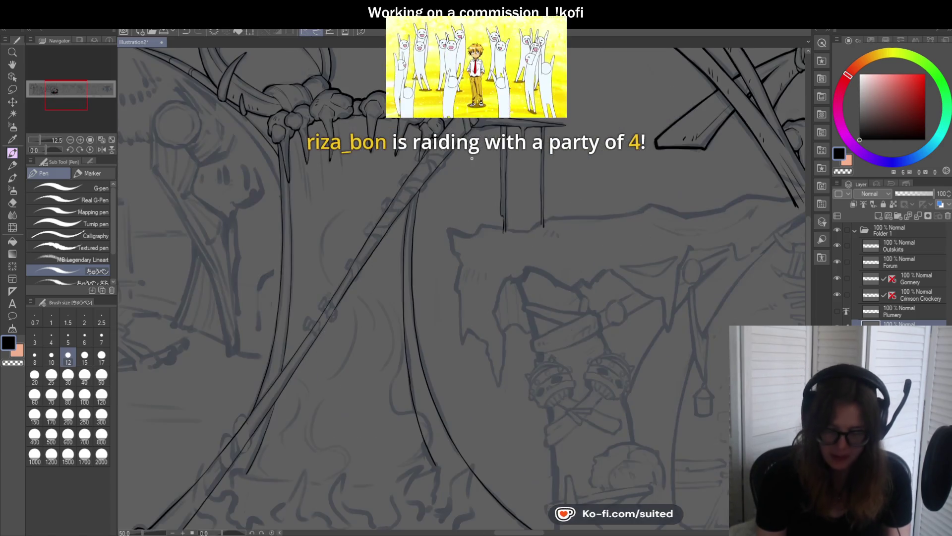
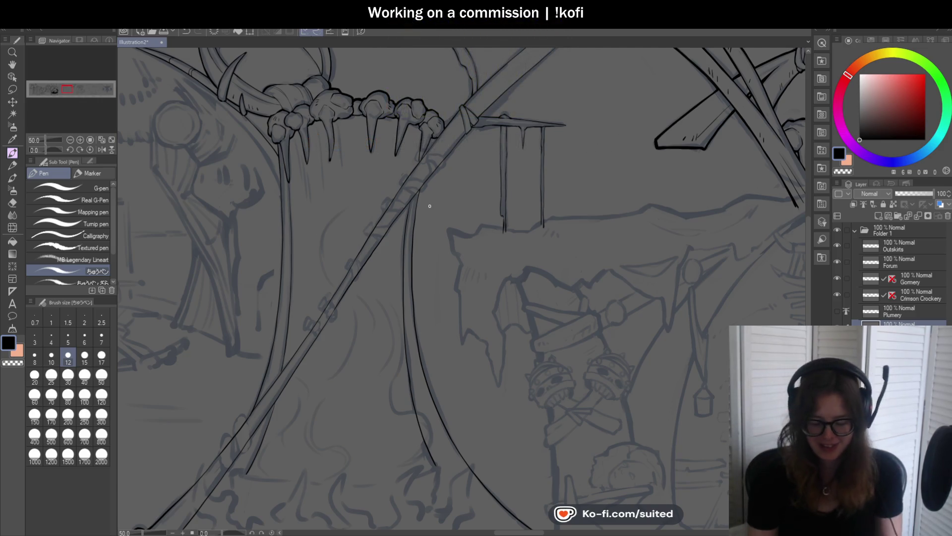
Pan across the banner and hide the Plumery layer's sketch strokes
scroll(557, 209, down, 2)
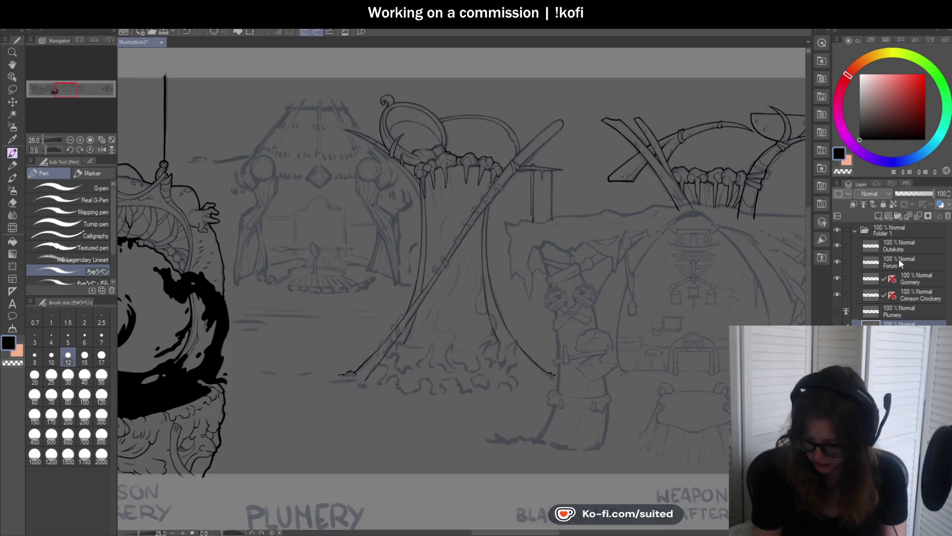
scroll(677, 255, down, 1)
scroll(677, 256, down, 1)
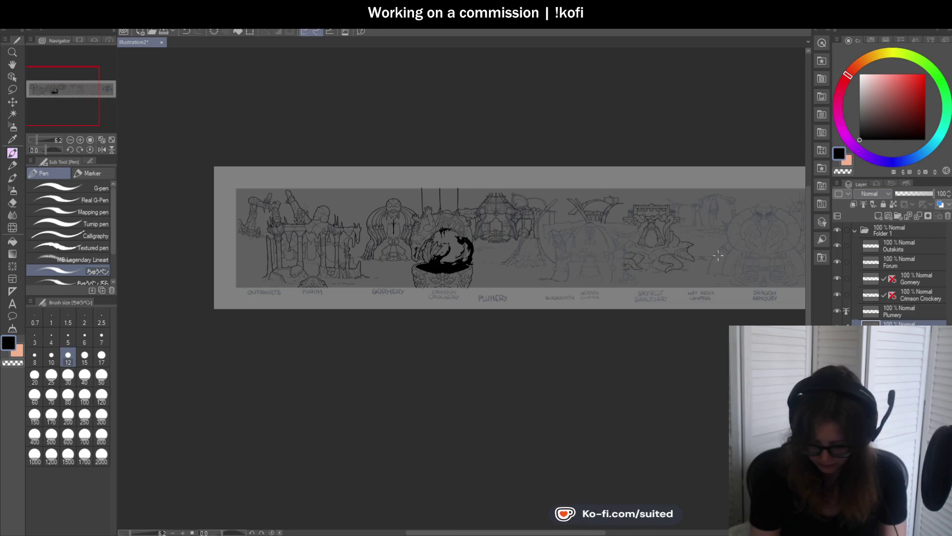
scroll(397, 276, up, 1)
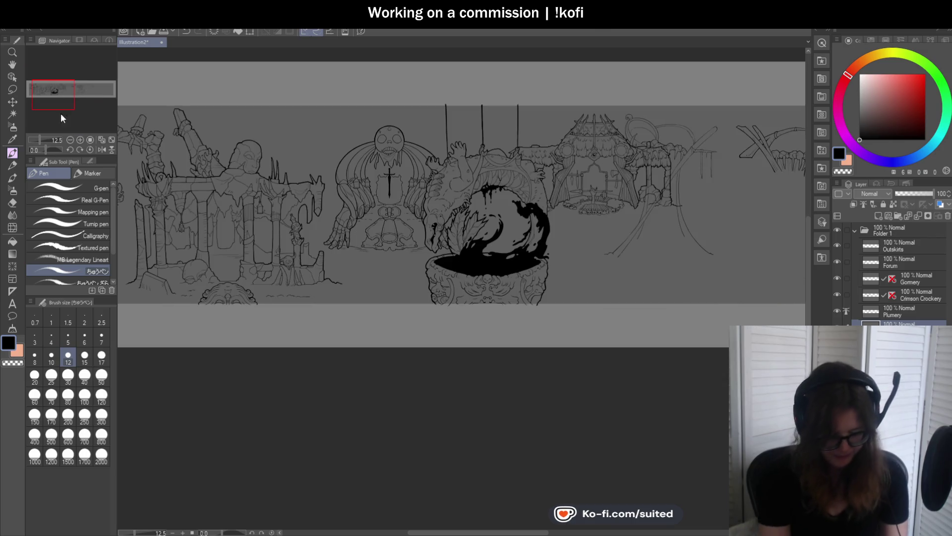
click(12, 64)
mouse_move(386, 268)
mouse_down()
mouse_move(627, 287)
mouse_move(497, 268)
mouse_up()
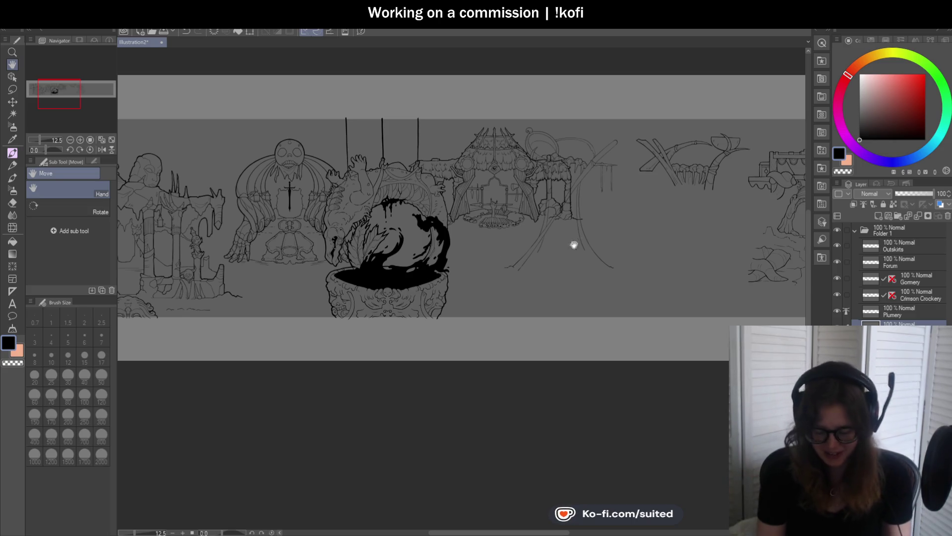
click(839, 309)
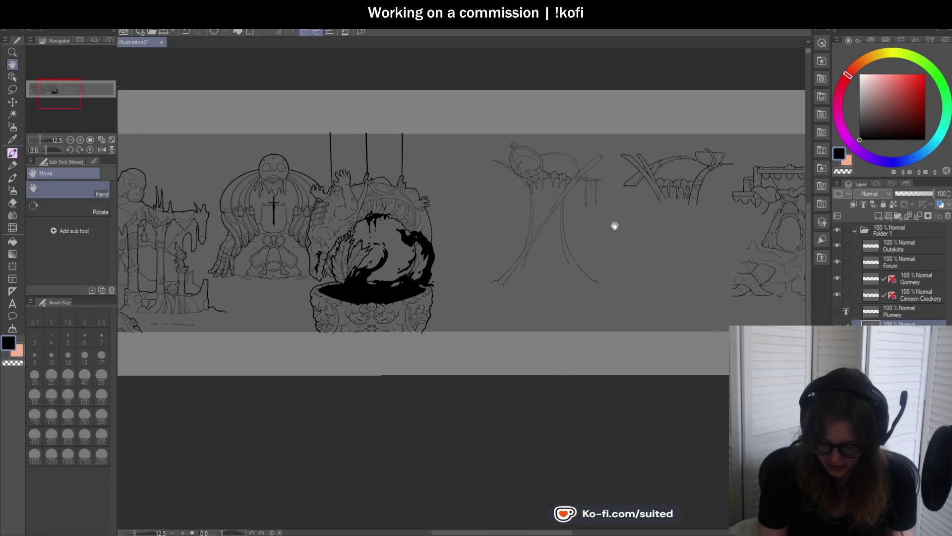
scroll(616, 218, up, 4)
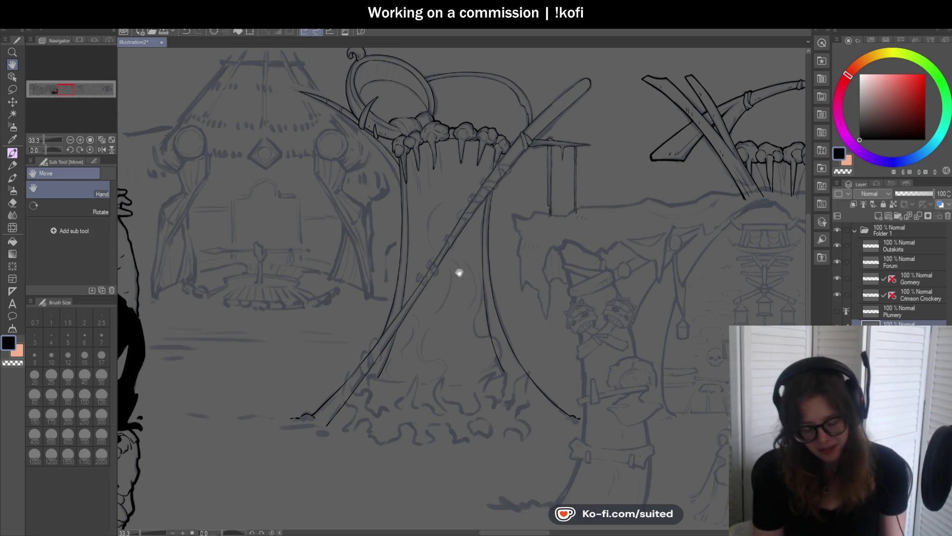
With the pen, ink a closed band looping around the diagonal staff
key(p)
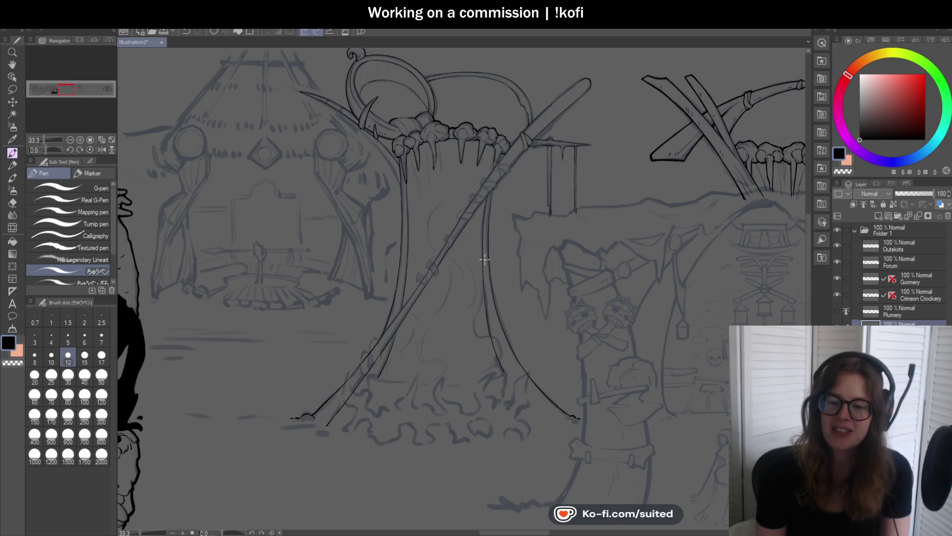
scroll(464, 177, down, 1)
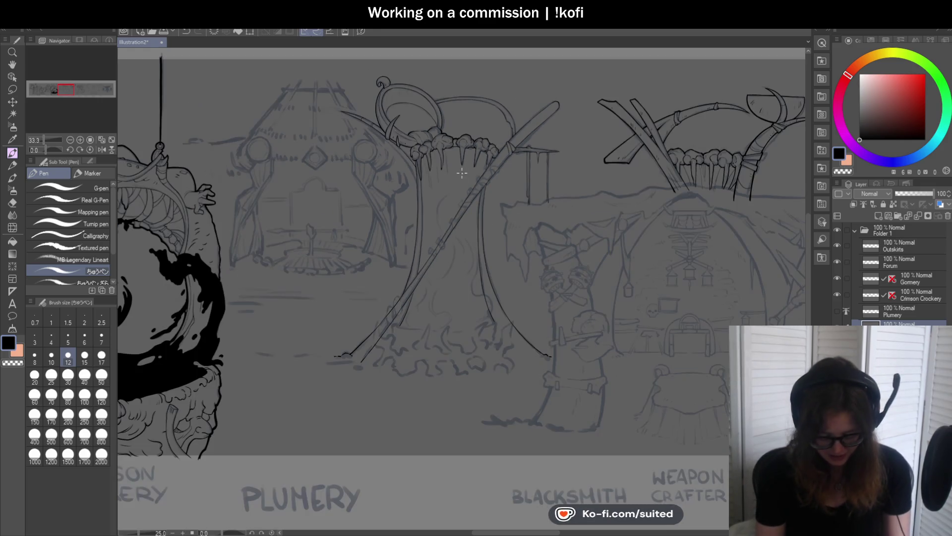
scroll(491, 226, up, 7)
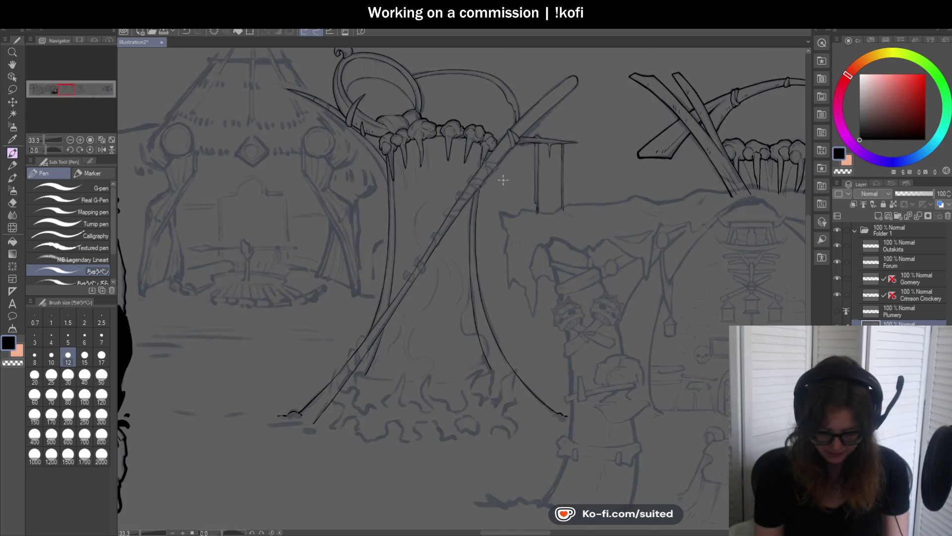
scroll(393, 193, up, 2)
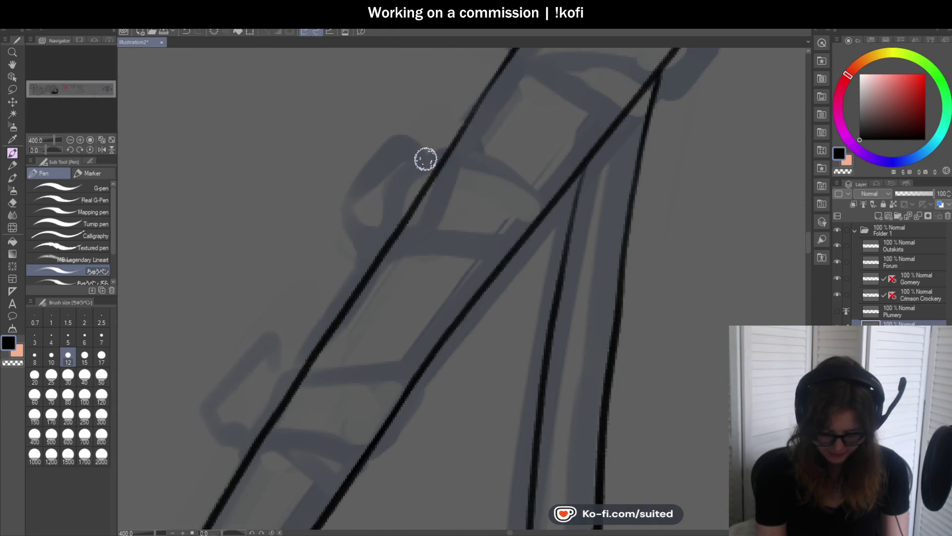
mouse_move(451, 165)
mouse_down()
mouse_move(418, 157)
mouse_move(393, 196)
mouse_move(396, 247)
mouse_move(445, 180)
mouse_move(442, 161)
mouse_move(432, 170)
mouse_up()
key(ctrl+z)
mouse_move(391, 201)
mouse_down()
mouse_move(408, 242)
mouse_move(448, 170)
mouse_move(379, 153)
mouse_move(347, 222)
mouse_move(370, 242)
mouse_up()
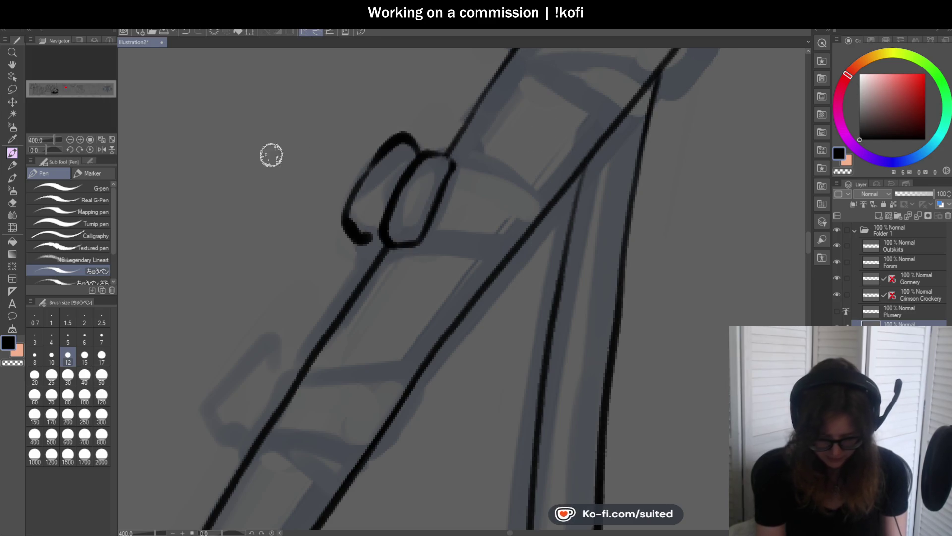
On a rotated canvas, ink a tab hanging from the band, with thickened edge and inner line
drag(46, 147, 52, 145)
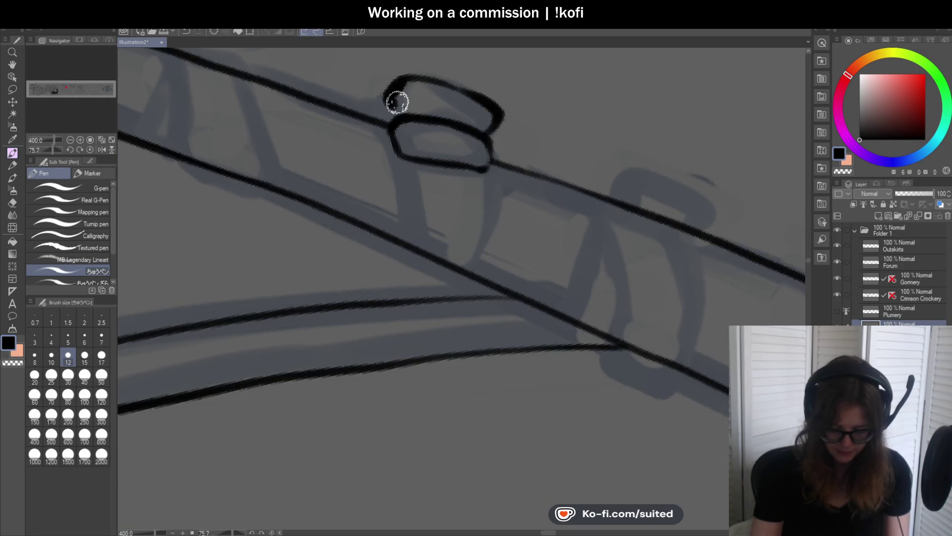
drag(415, 168, 427, 271)
mouse_move(487, 166)
mouse_down()
mouse_move(477, 237)
mouse_move(457, 273)
mouse_move(430, 255)
mouse_up()
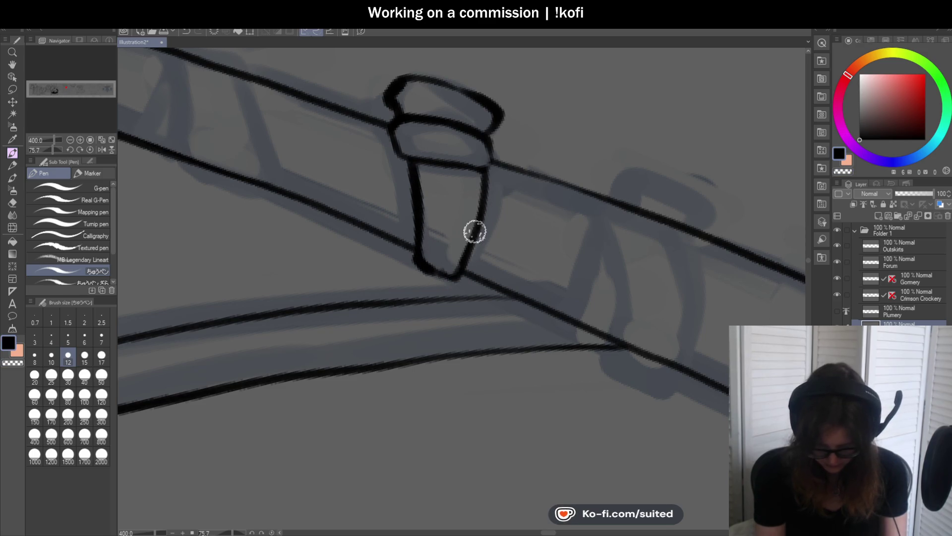
drag(429, 169, 420, 237)
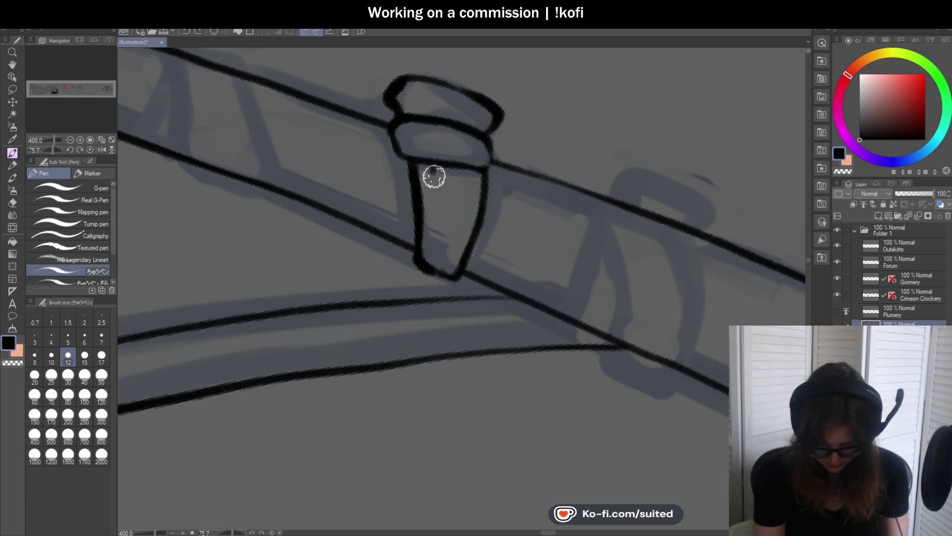
drag(432, 169, 423, 248)
click(90, 150)
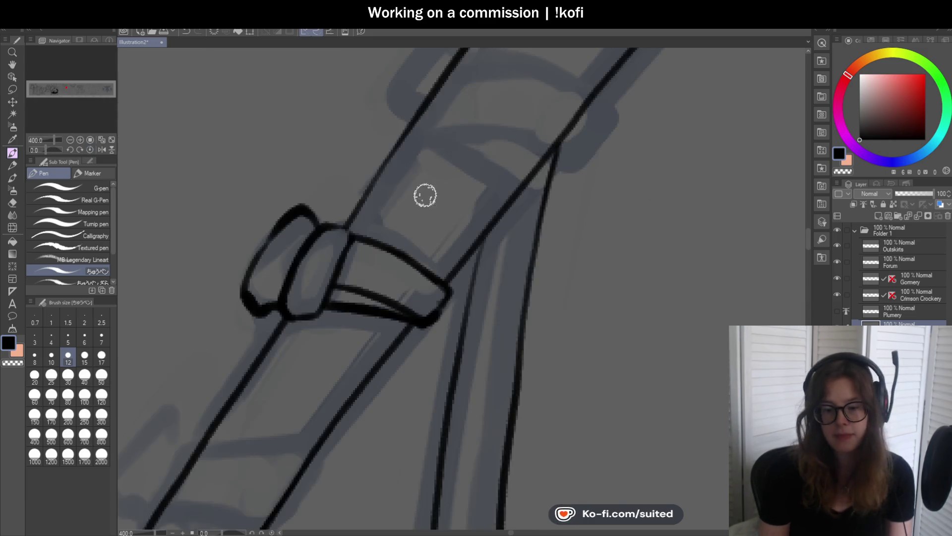
key(ctrl+minus)
key(ctrl+minus)
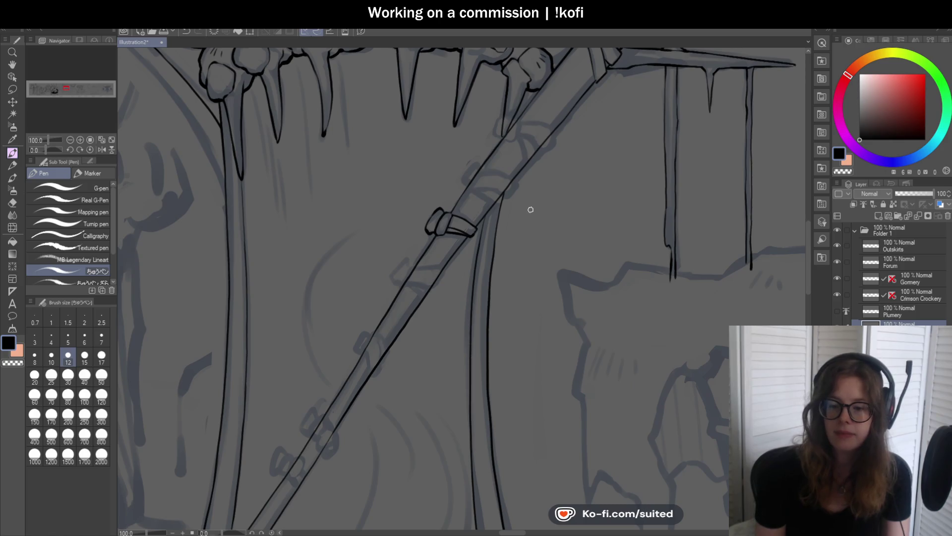
Outline a second band higher on the staff and tilt the canvas for the next strokes
scroll(494, 203, up, 1)
scroll(466, 176, up, 3)
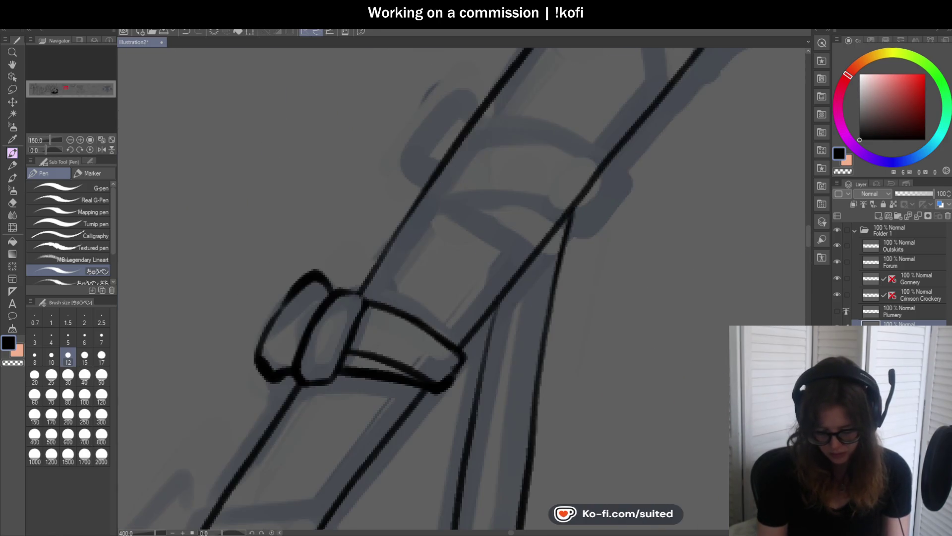
mouse_move(491, 127)
mouse_down()
mouse_move(451, 102)
mouse_move(412, 155)
mouse_move(423, 204)
mouse_move(483, 130)
mouse_move(476, 107)
mouse_move(419, 202)
mouse_move(482, 129)
mouse_up()
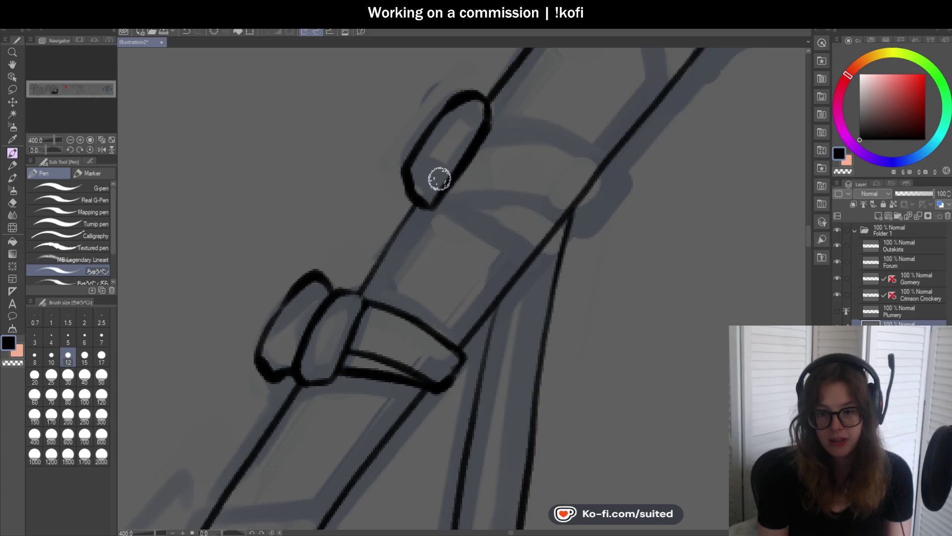
scroll(436, 186, down, 3)
mouse_move(47, 150)
mouse_down()
mouse_move(62, 151)
mouse_move(47, 132)
mouse_up()
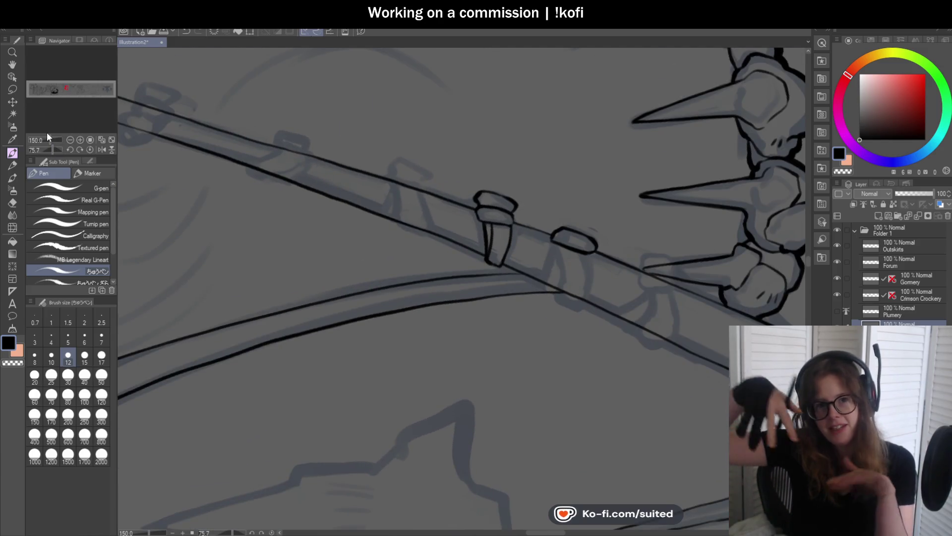
Ink two strap legs hanging below the band, joined by a thin line
scroll(472, 224, up, 5)
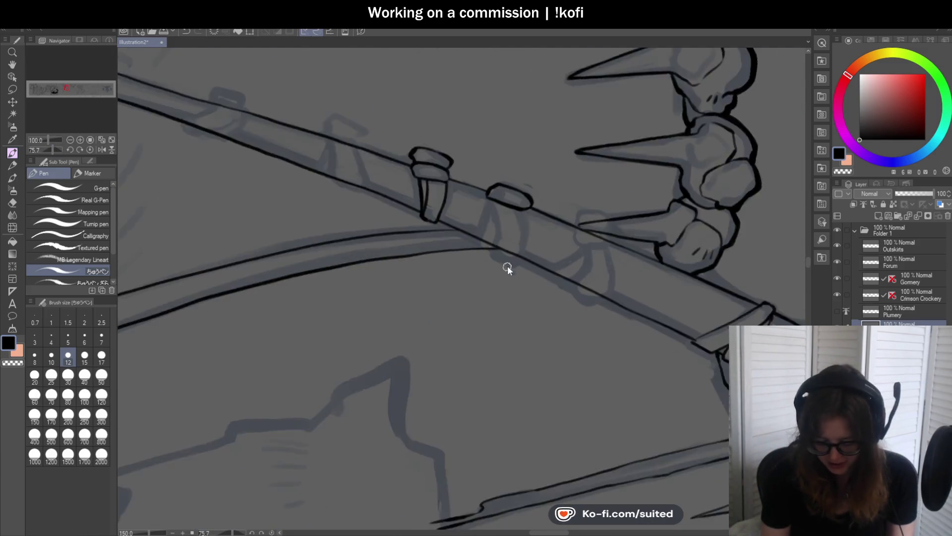
mouse_move(468, 172)
mouse_down()
mouse_move(468, 236)
mouse_move(488, 298)
mouse_up()
mouse_move(535, 171)
mouse_down()
mouse_move(542, 283)
mouse_move(538, 238)
mouse_move(528, 295)
mouse_up()
key(ctrl+z)
drag(468, 289, 522, 313)
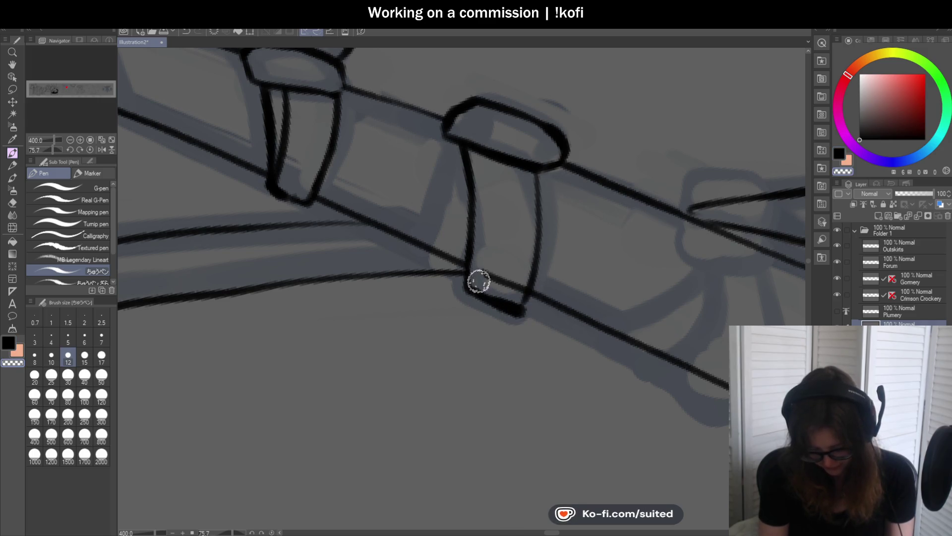
key(ctrl+z)
mouse_move(471, 272)
mouse_down()
mouse_move(517, 300)
mouse_move(529, 283)
mouse_up()
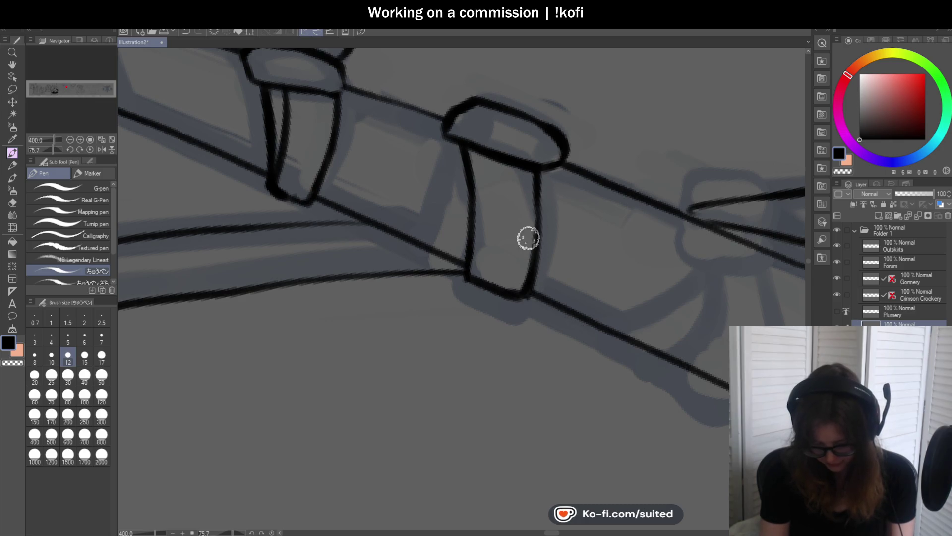
Redraw the strap's left leg ending at the staff and drop the stray inner line
mouse_move(457, 148)
mouse_down()
mouse_move(422, 243)
mouse_move(454, 271)
mouse_up()
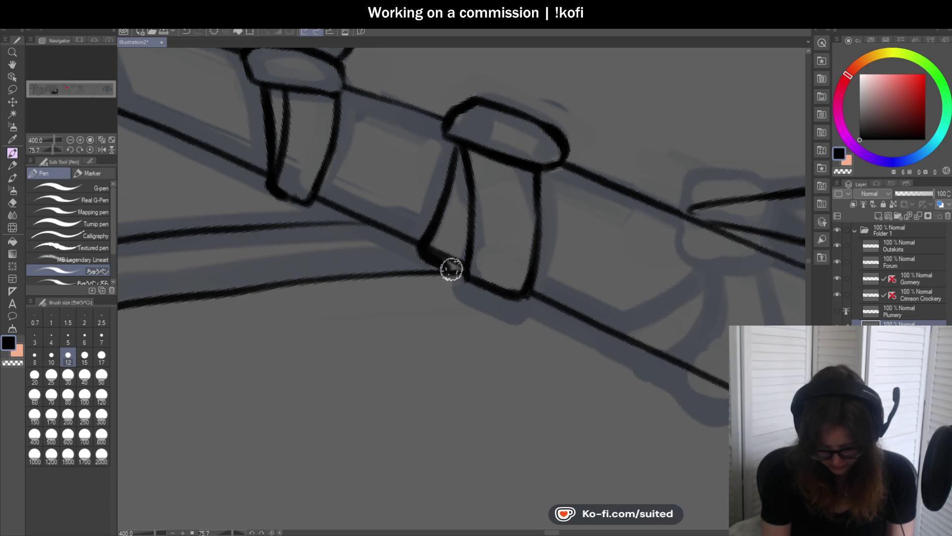
key(ctrl+z)
key(ctrl+z)
mouse_move(445, 211)
mouse_down()
mouse_move(420, 249)
mouse_move(451, 272)
mouse_up()
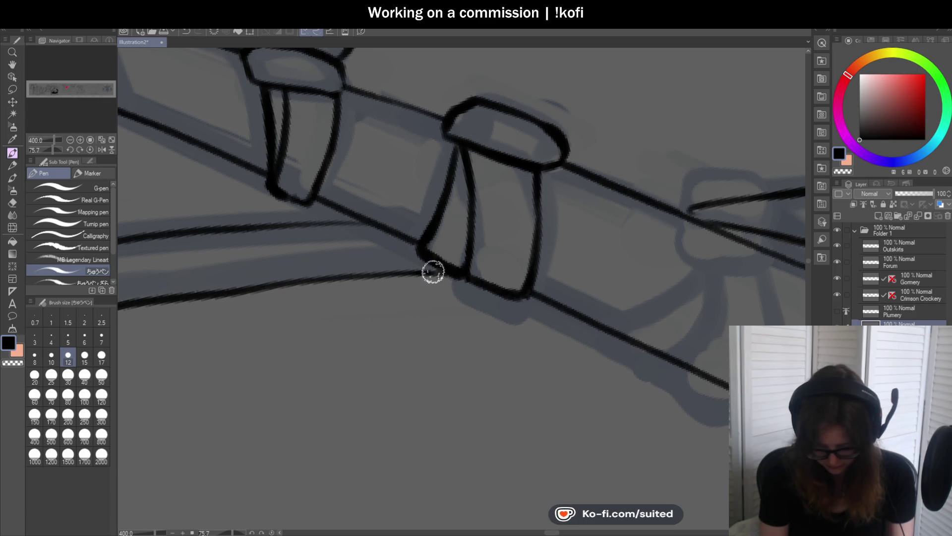
drag(519, 167, 513, 292)
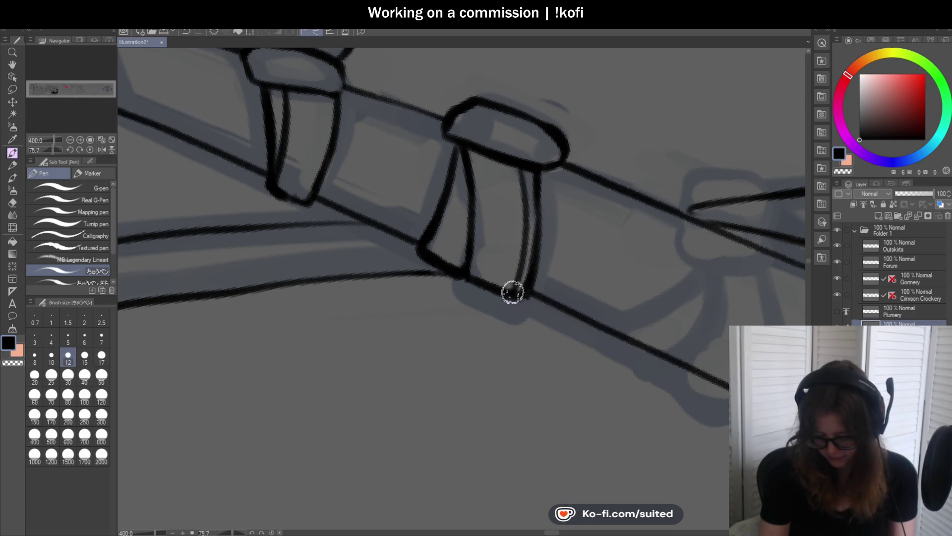
key(ctrl+z)
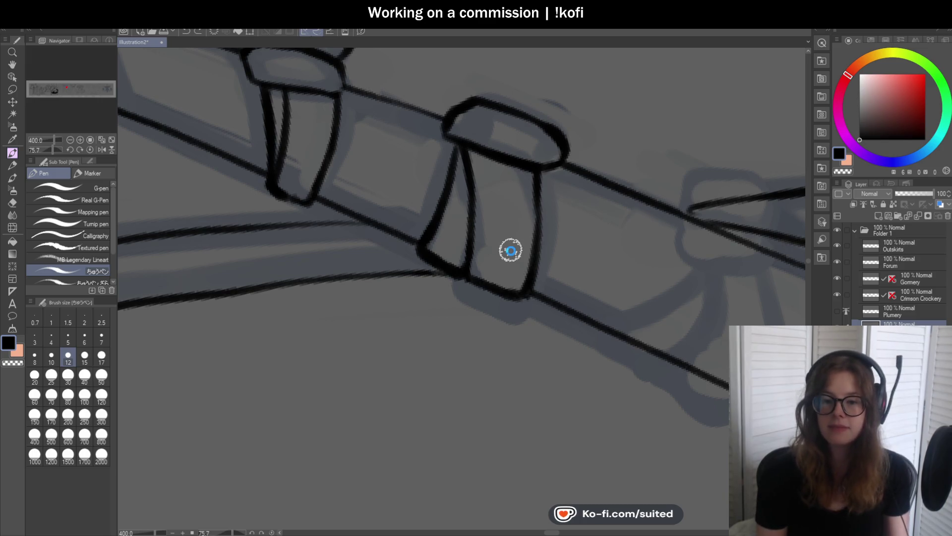
scroll(508, 283, down, 4)
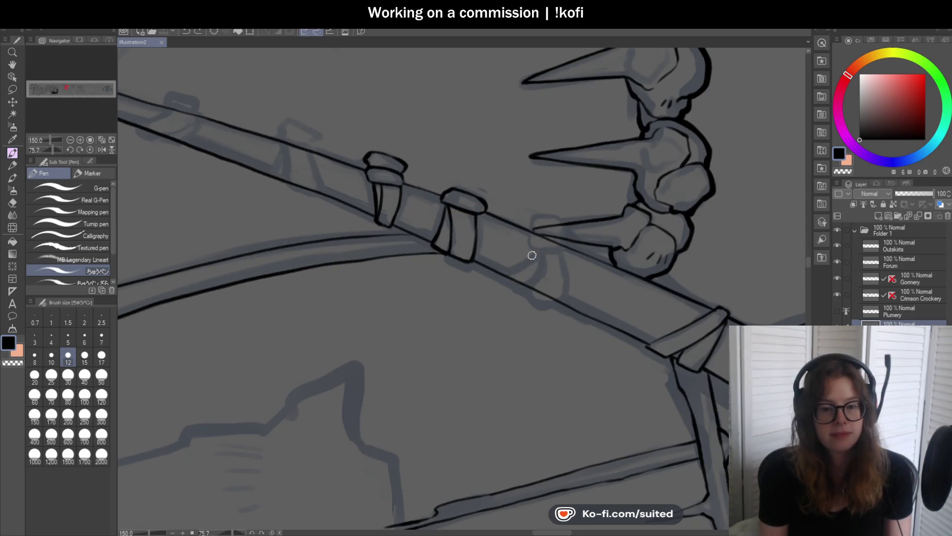
click(91, 149)
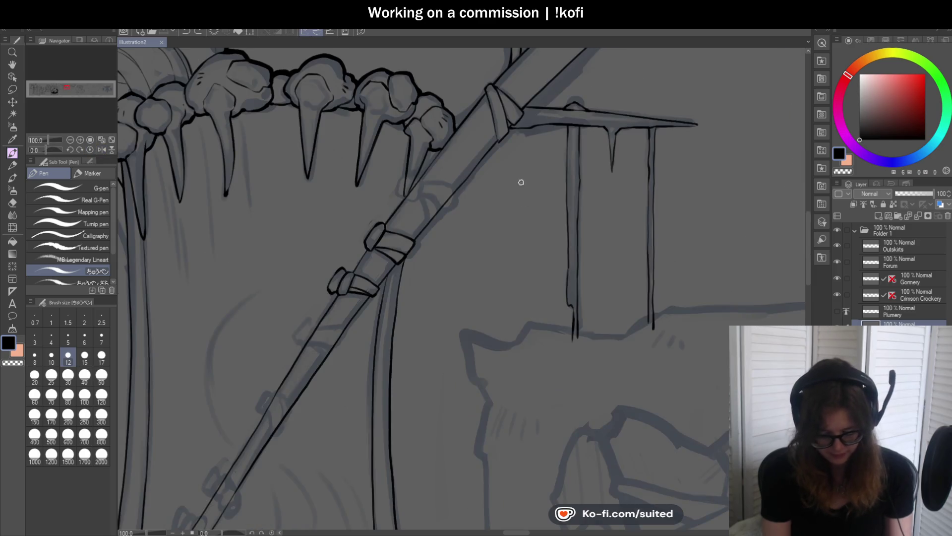
Ink an oval ring at the pole joint and a strap hanging below it to a hooked end
scroll(410, 191, up, 3)
scroll(410, 191, up, 2)
mouse_move(413, 155)
mouse_down()
mouse_move(335, 213)
mouse_move(377, 258)
mouse_move(432, 191)
mouse_move(418, 170)
mouse_move(357, 228)
mouse_move(379, 159)
mouse_move(436, 176)
mouse_move(383, 259)
mouse_move(362, 251)
mouse_up()
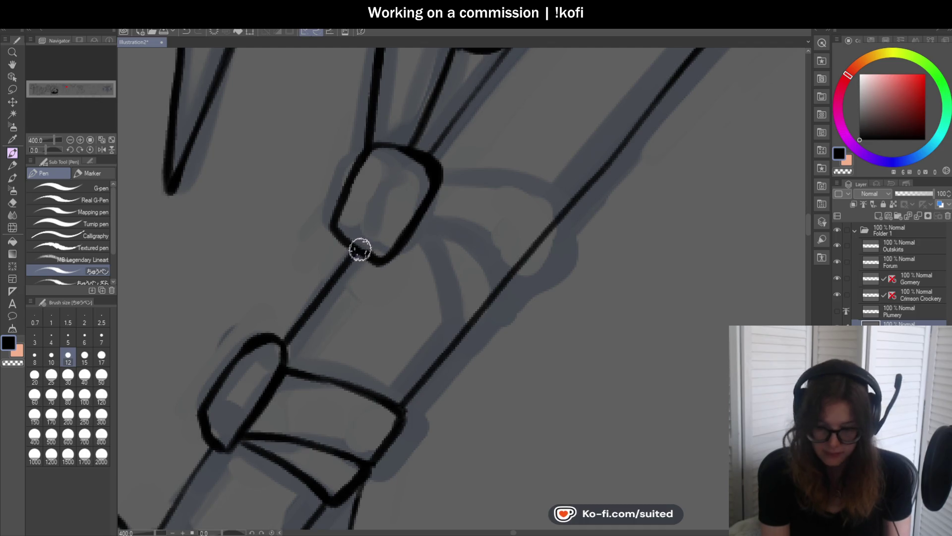
scroll(367, 243, down, 3)
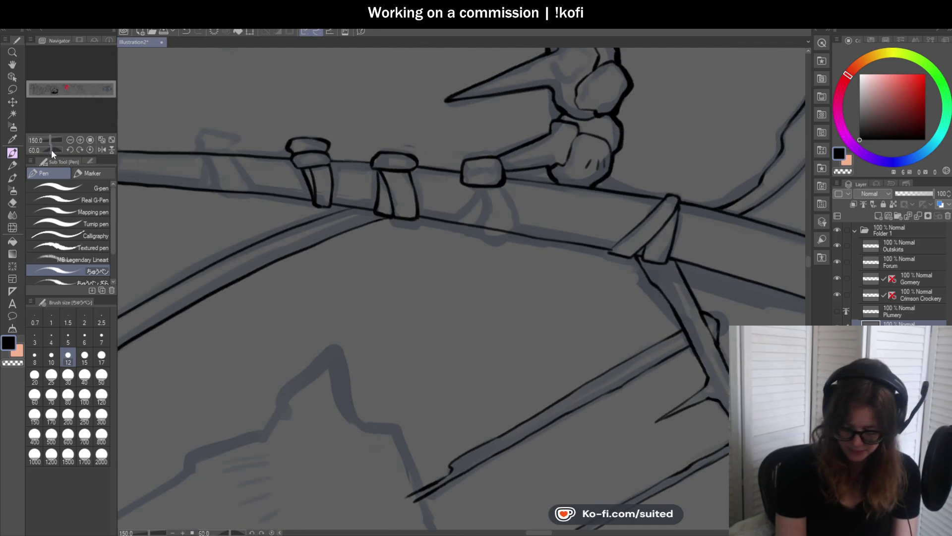
mouse_move(455, 176)
mouse_down()
mouse_move(465, 228)
mouse_move(446, 287)
mouse_move(464, 298)
mouse_up()
drag(506, 174, 539, 228)
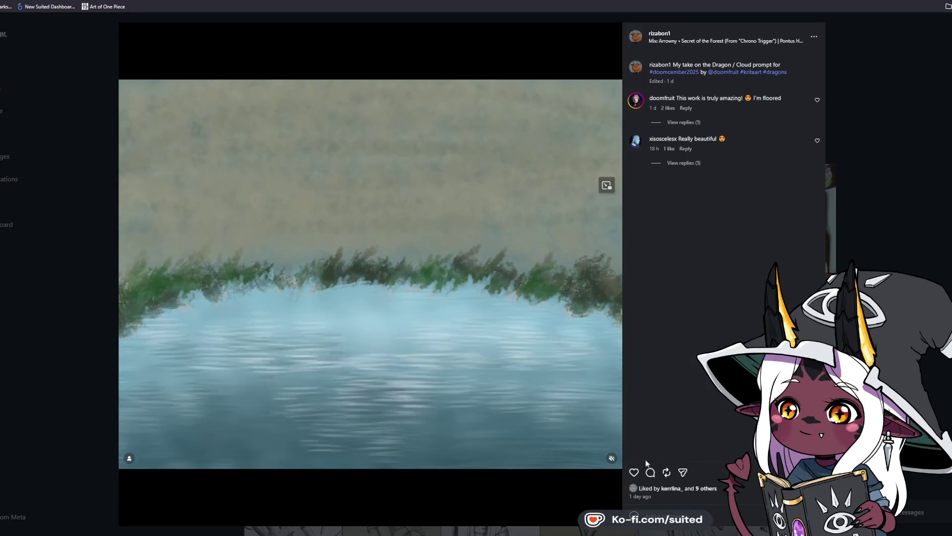
Like the dragon-and-cloud timelapse post and watch the video play through
click(634, 472)
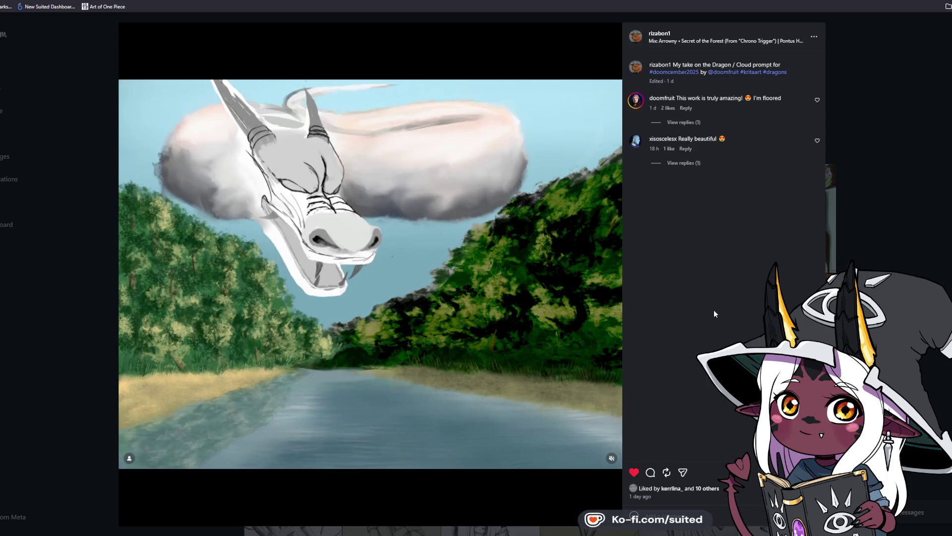
mouse_move(297, 374)
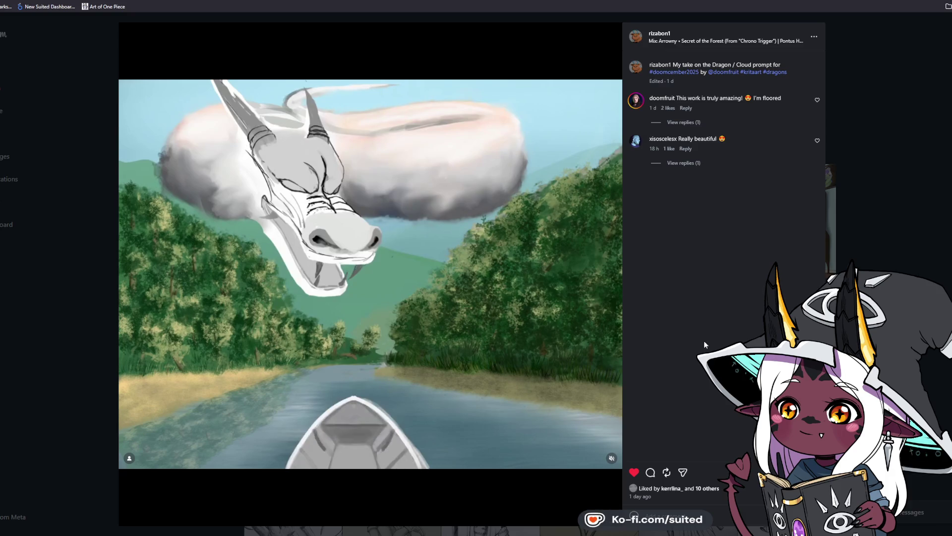
mouse_move(361, 416)
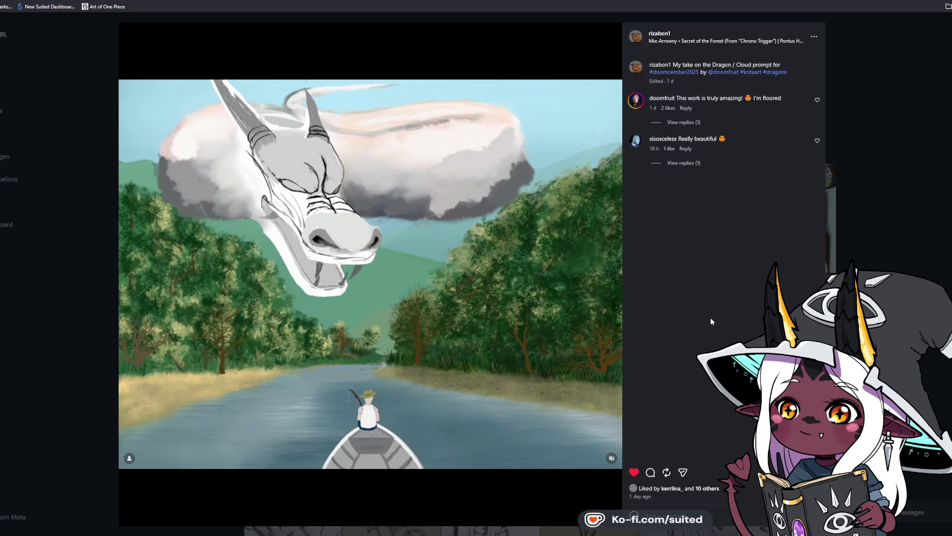
mouse_move(378, 198)
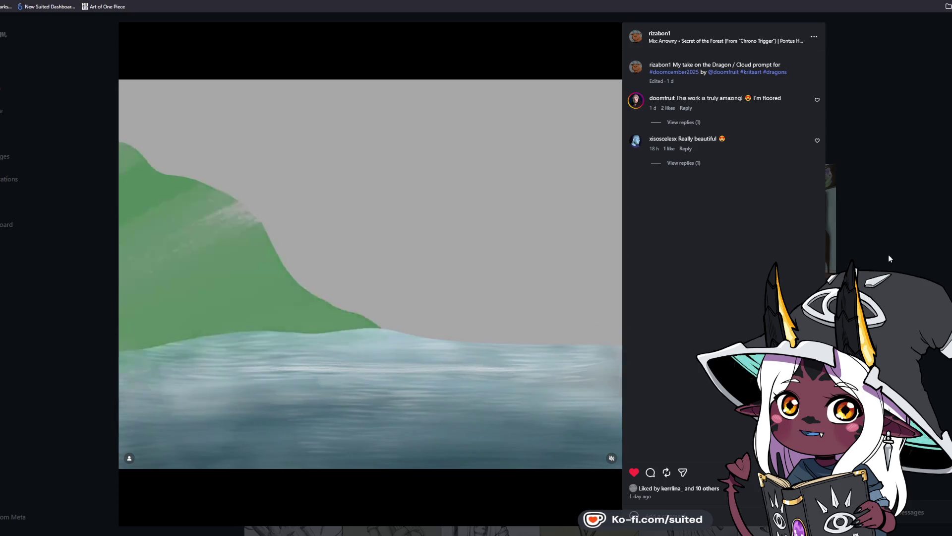
Back on the profile, view the Tengu and Sleeping Knight posts in turn
click(888, 254)
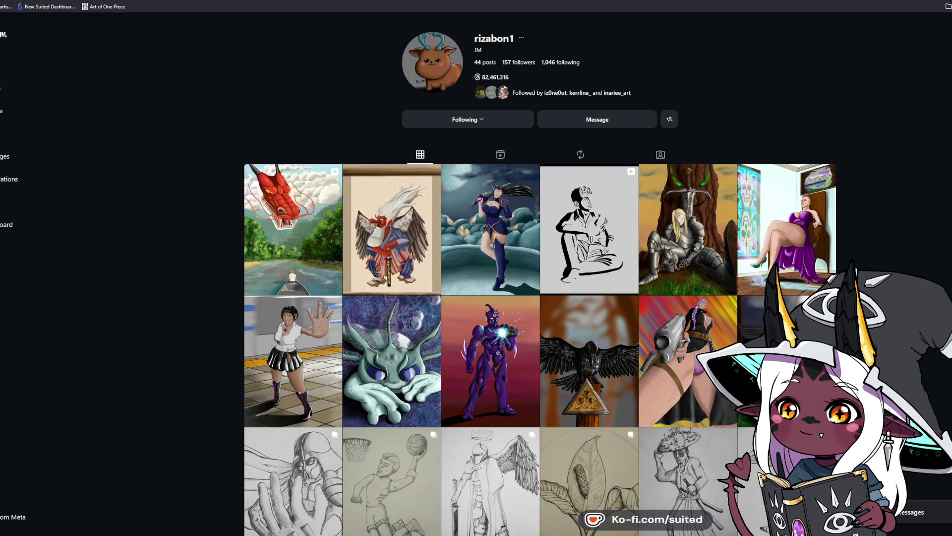
click(391, 186)
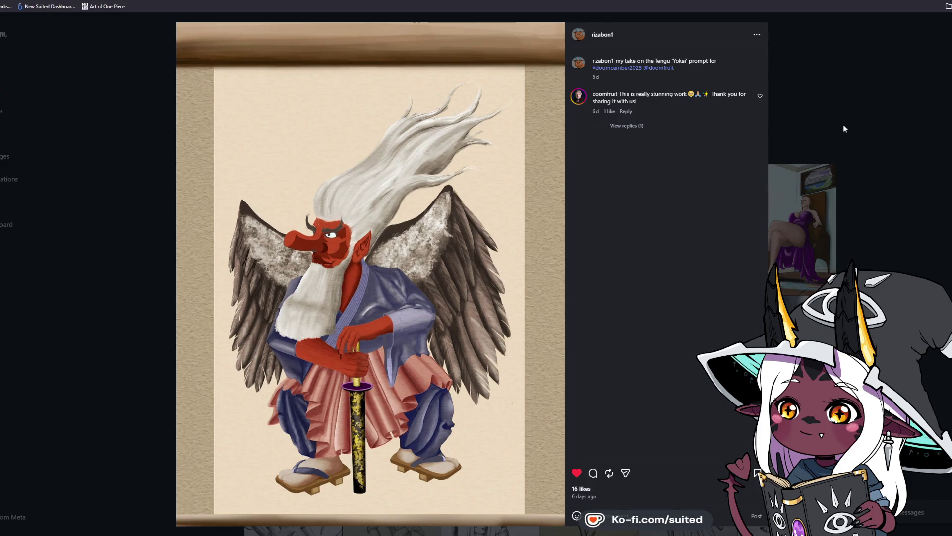
click(871, 116)
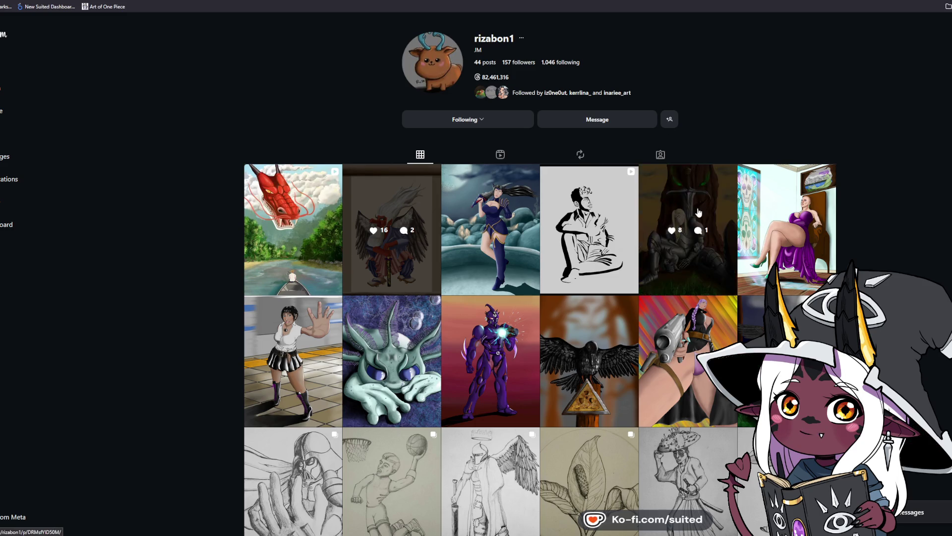
click(660, 218)
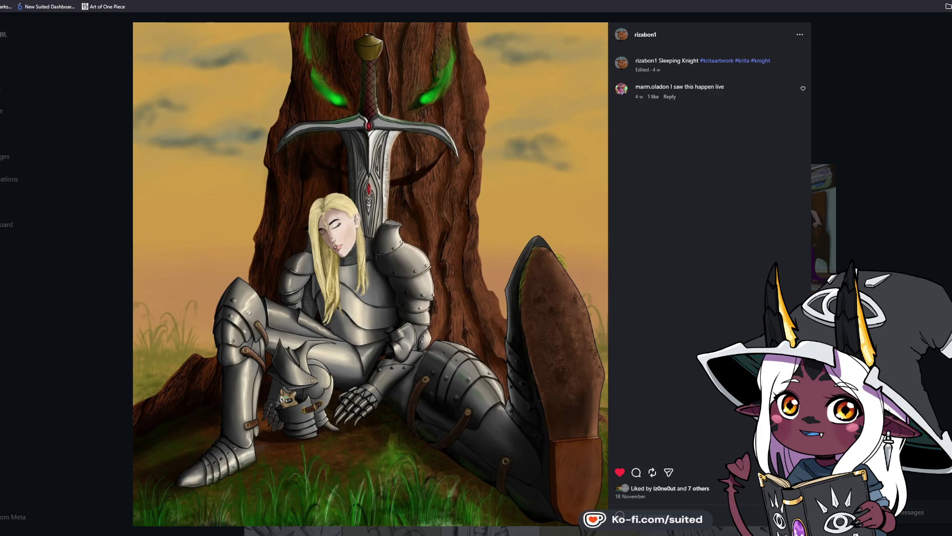
click(883, 167)
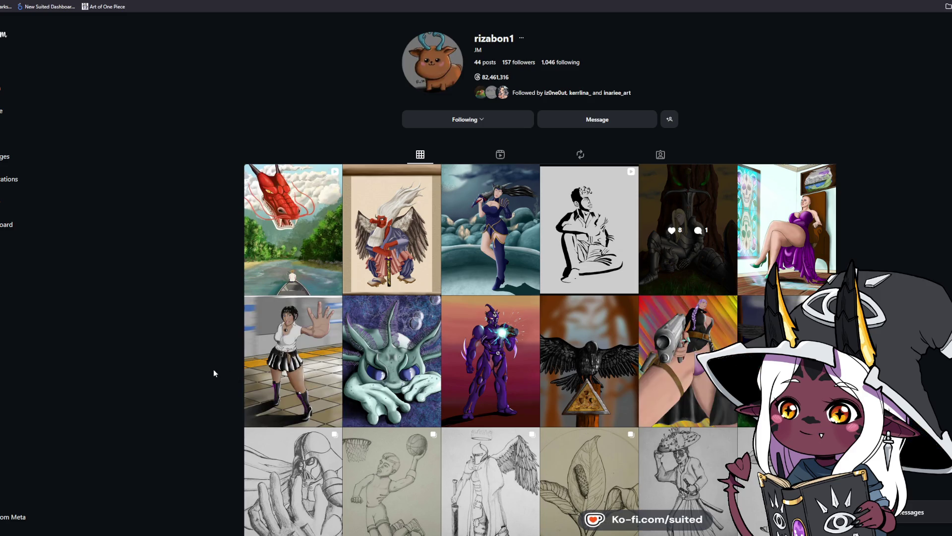
View the schoolgirl and purple-dress posts, then scroll down to the pencil sketch rows
click(257, 323)
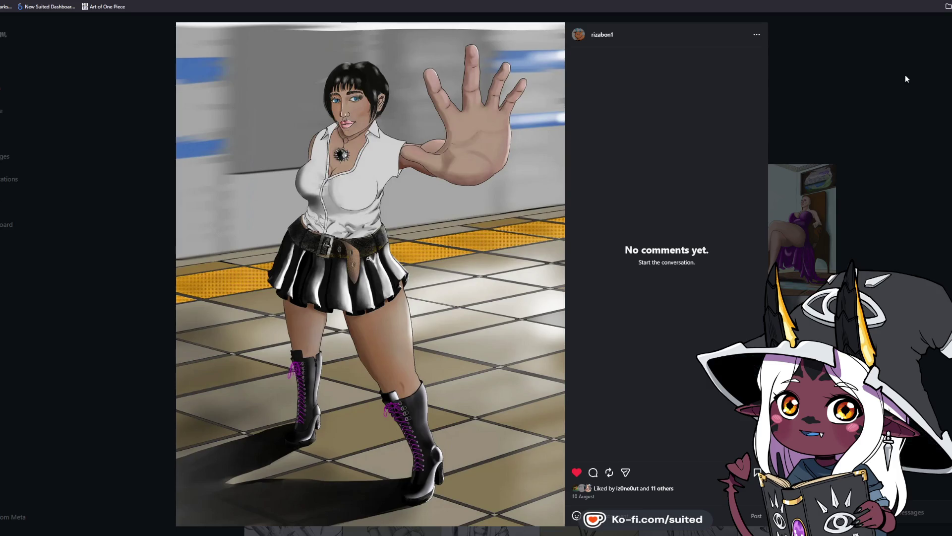
click(908, 72)
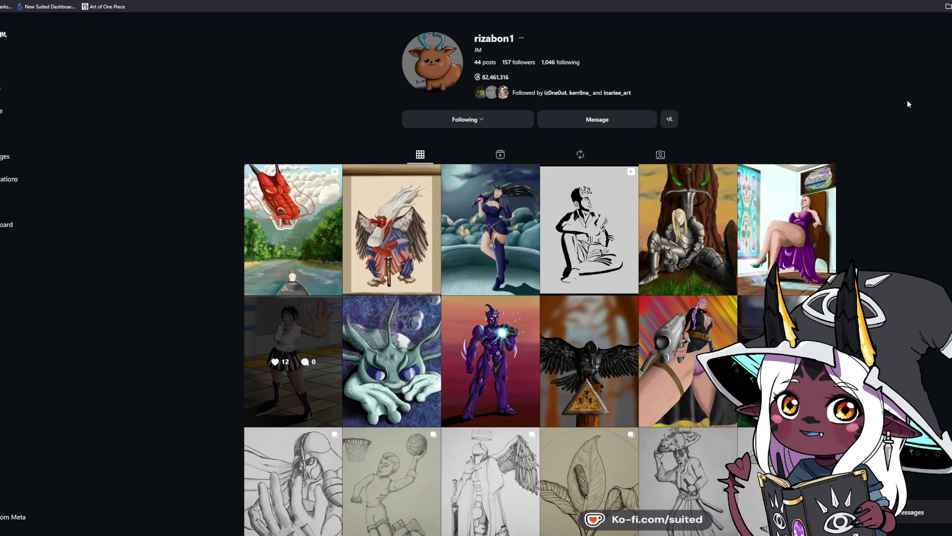
click(787, 187)
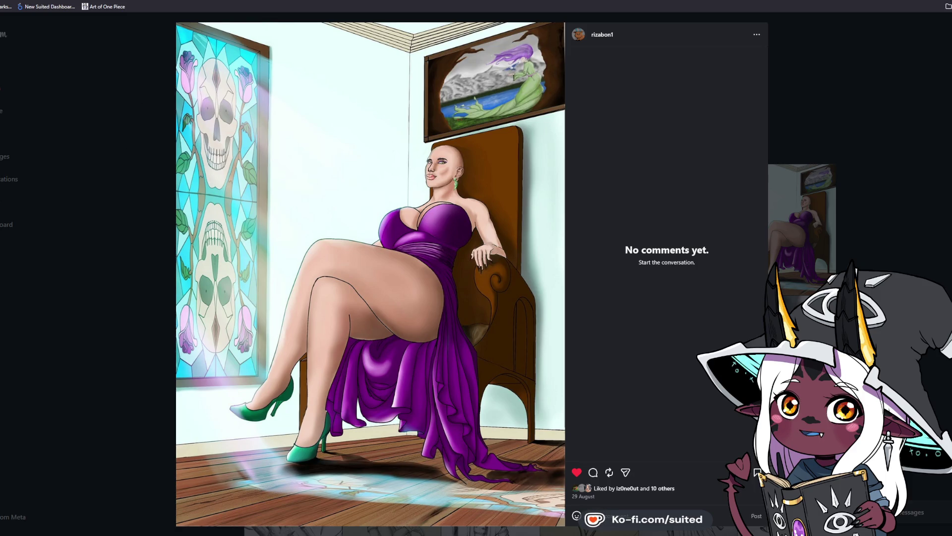
click(919, 118)
scroll(915, 126, down, 1)
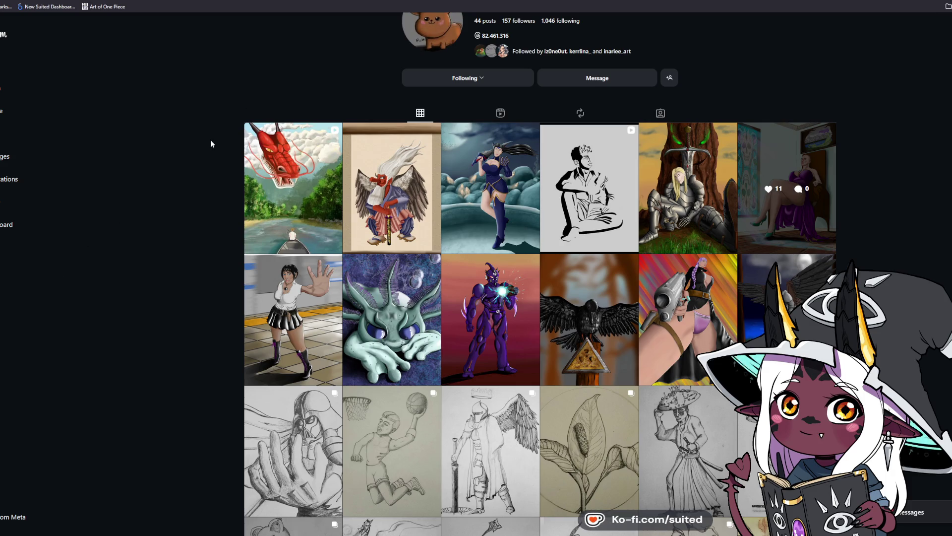
scroll(221, 276, down, 1)
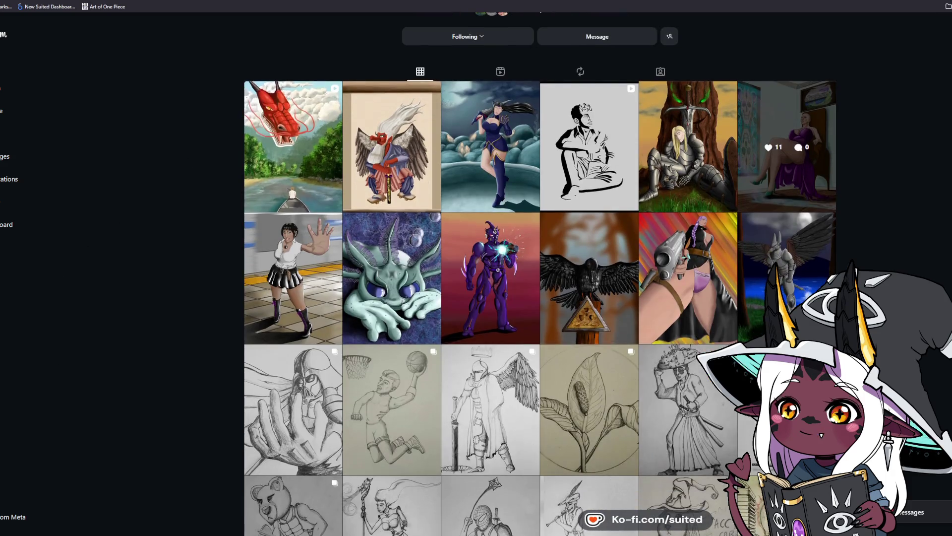
scroll(895, 231, down, 5)
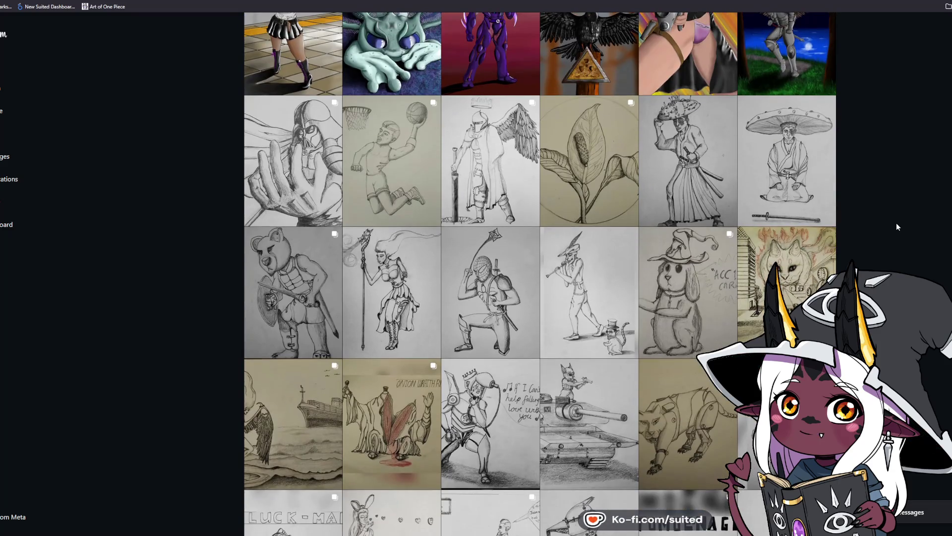
scroll(896, 227, down, 2)
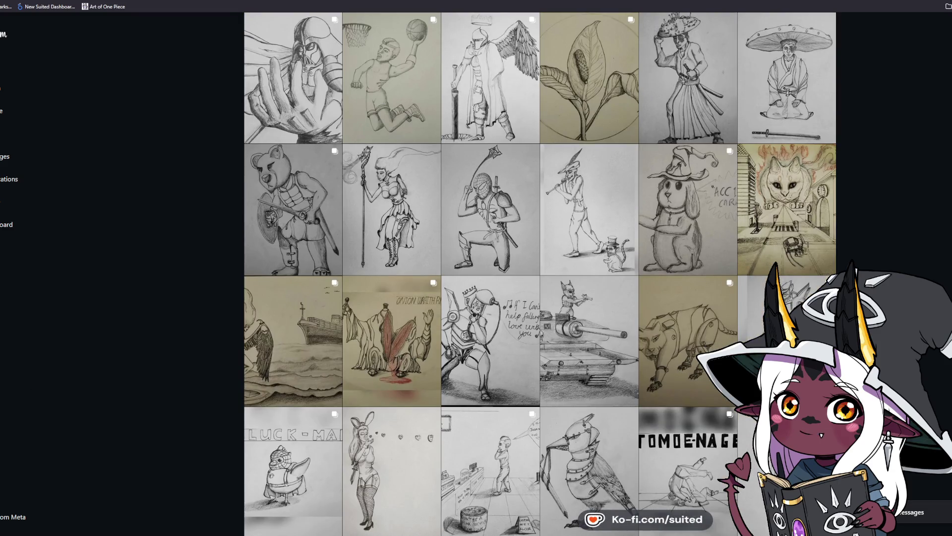
click(811, 249)
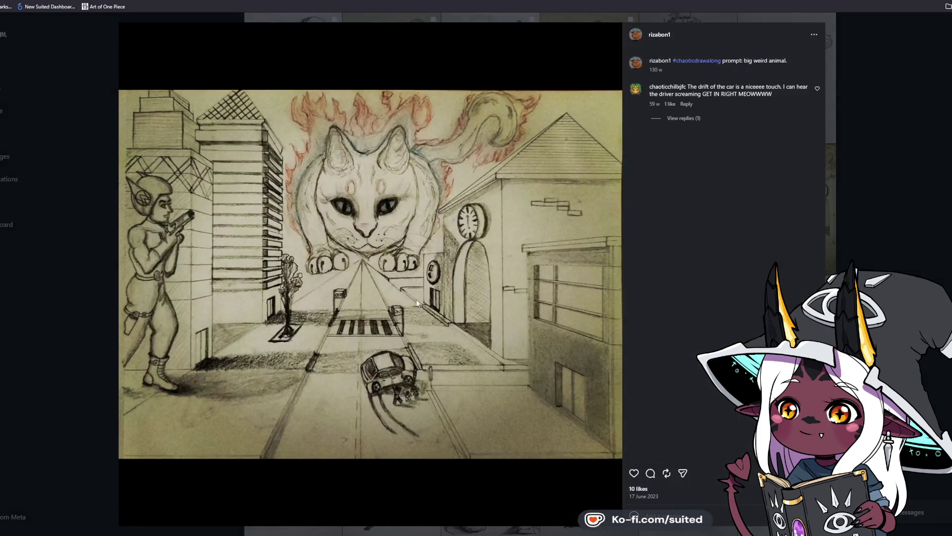
click(634, 473)
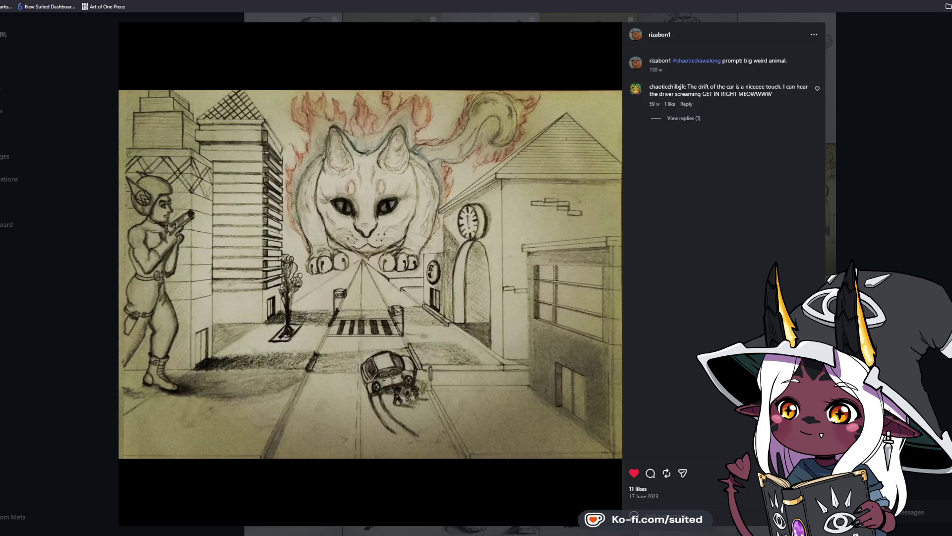
click(904, 231)
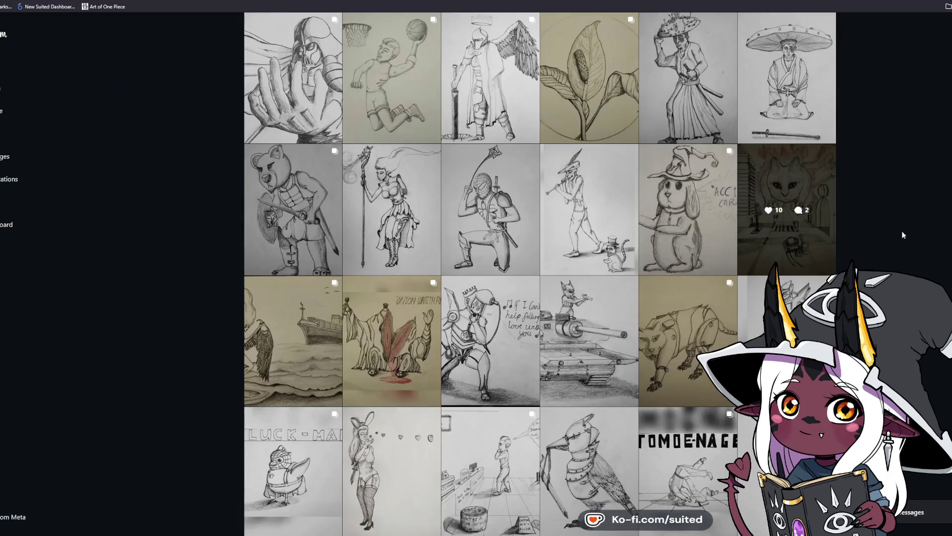
scroll(910, 229, down, 3)
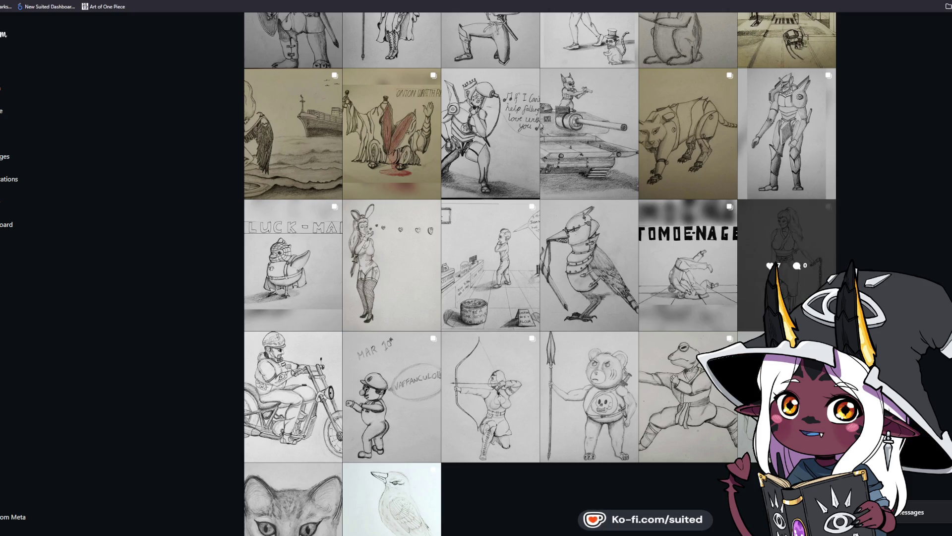
scroll(540, 273, up, 8)
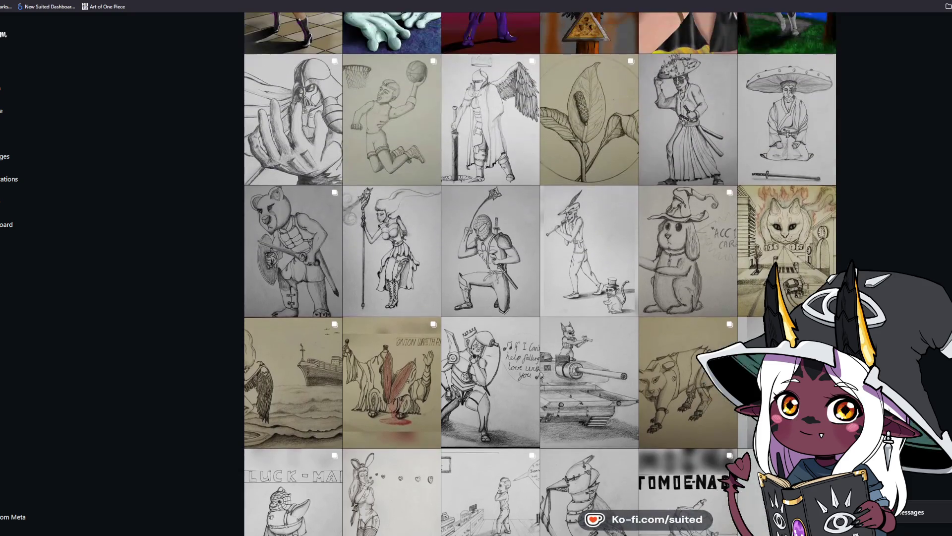
scroll(540, 274, up, 3)
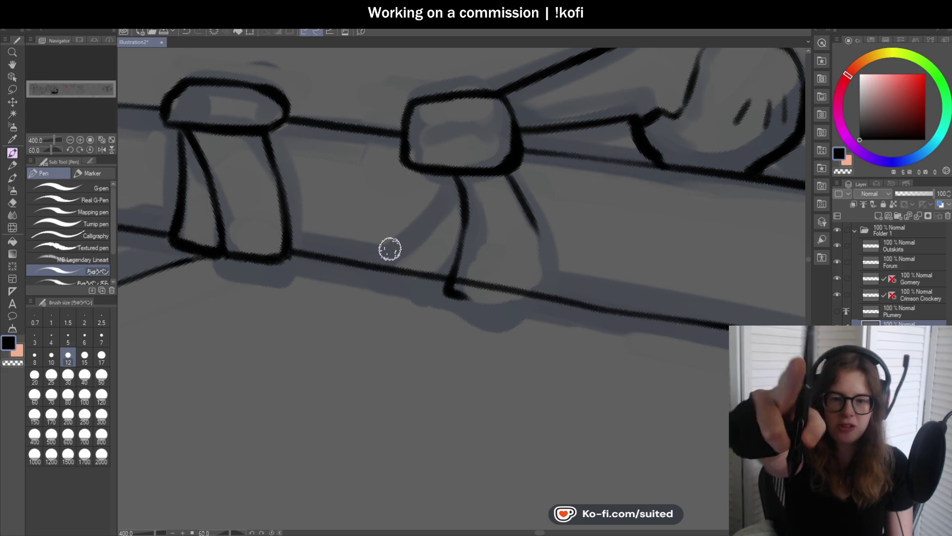
Ink the railing post's diagonal line and right leg with foot, then save
scroll(406, 266, down, 5)
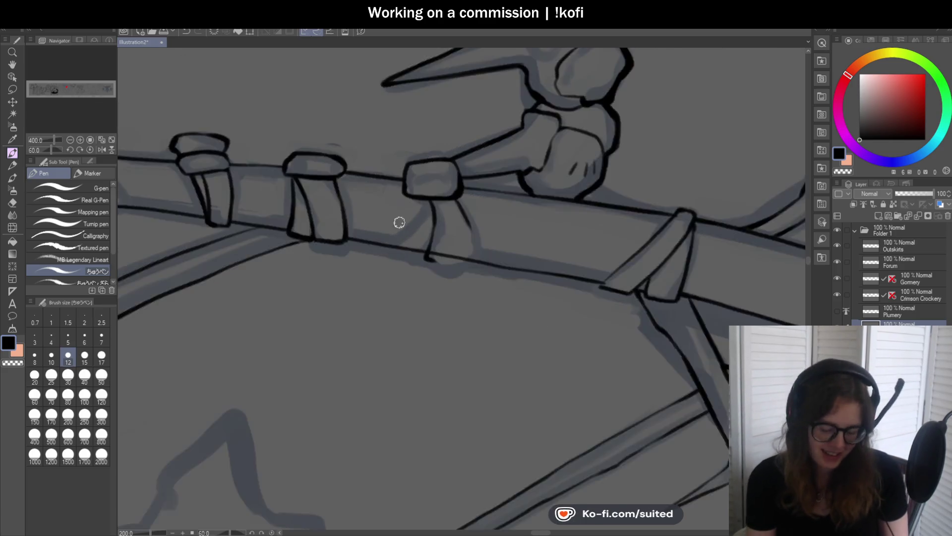
scroll(418, 182, up, 5)
drag(416, 139, 393, 183)
key(ctrl+z)
mouse_move(419, 142)
mouse_down()
mouse_move(358, 243)
mouse_move(421, 253)
mouse_up()
scroll(491, 198, down, 5)
scroll(445, 240, up, 5)
mouse_move(516, 174)
mouse_down()
mouse_move(521, 238)
mouse_move(486, 246)
mouse_up()
scroll(505, 214, down, 3)
scroll(505, 214, up, 3)
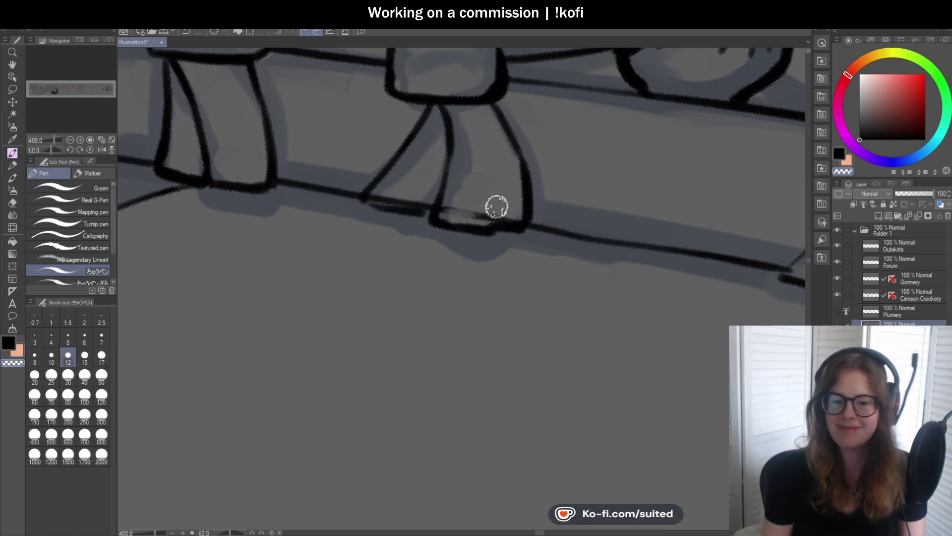
scroll(498, 146, down, 3)
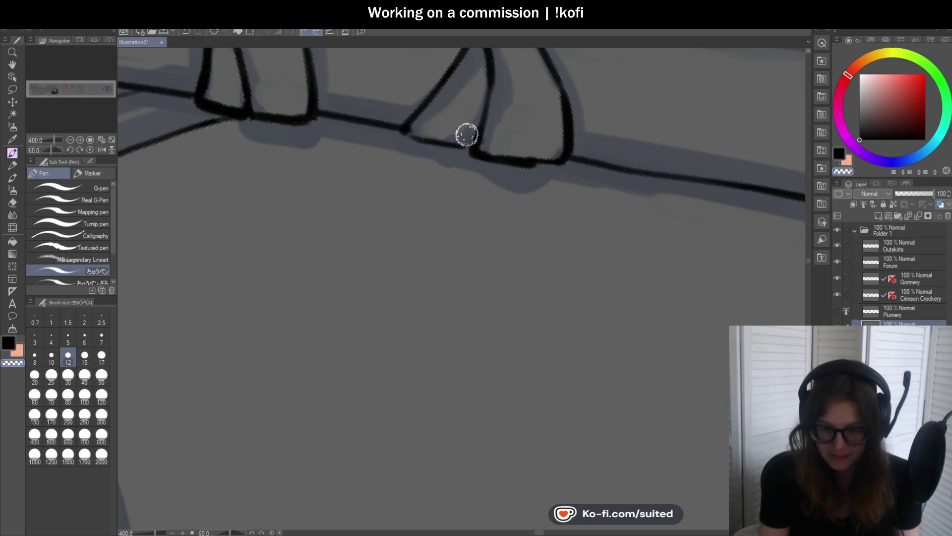
key(ctrl+s)
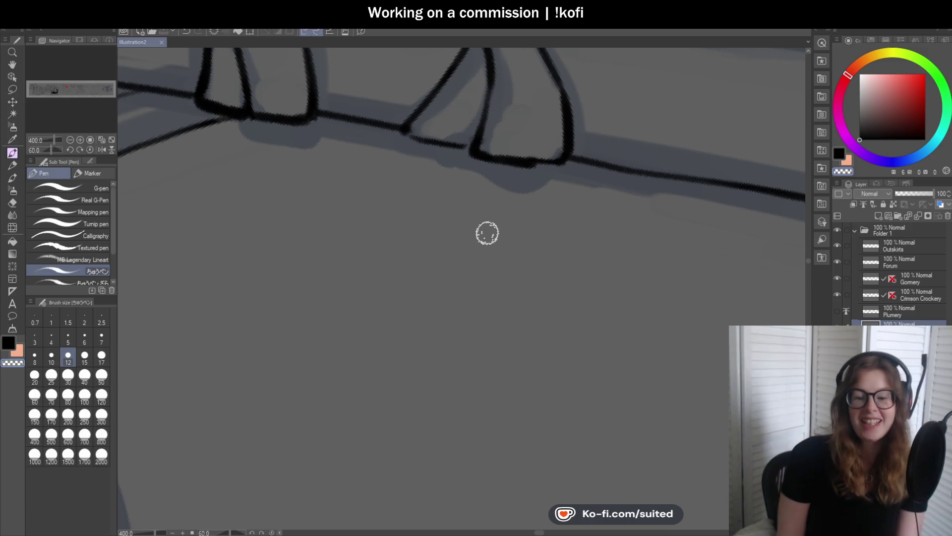
Ink the rail line beside the post and return the view to upright and unflipped
drag(408, 121, 474, 142)
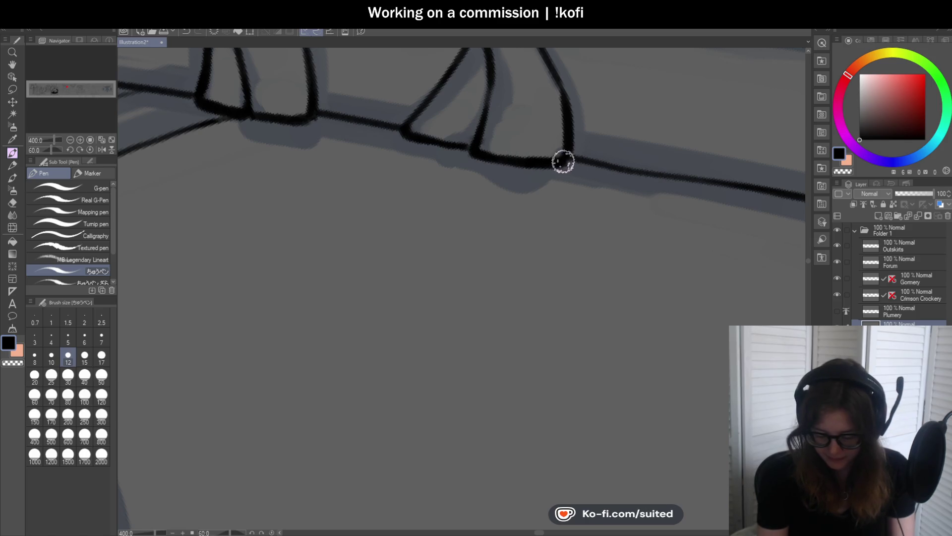
scroll(533, 184, down, 3)
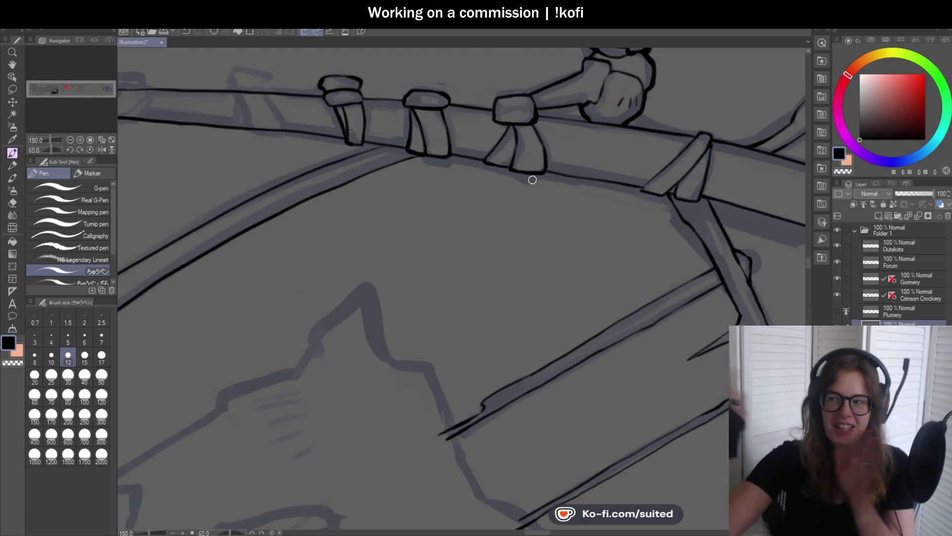
key(ctrl+@)
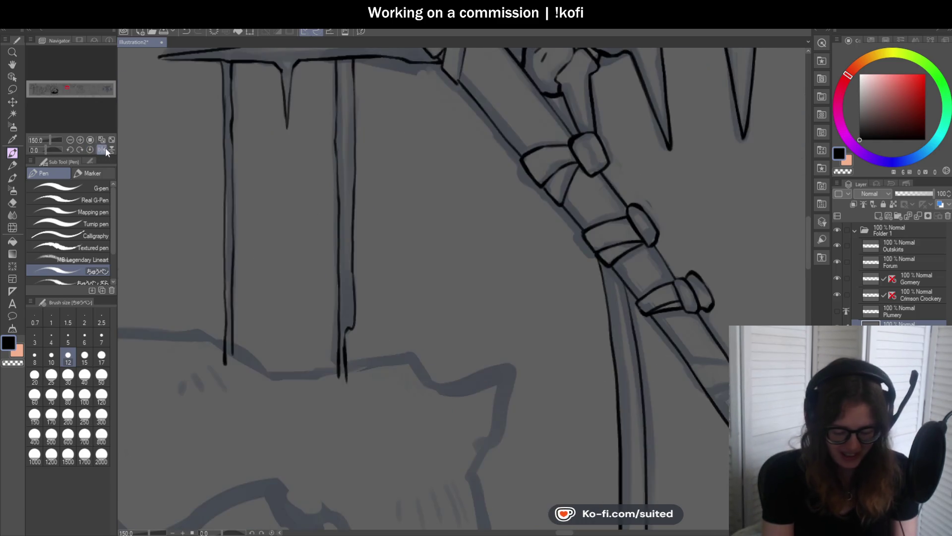
scroll(532, 182, down, 3)
scroll(531, 182, up, 3)
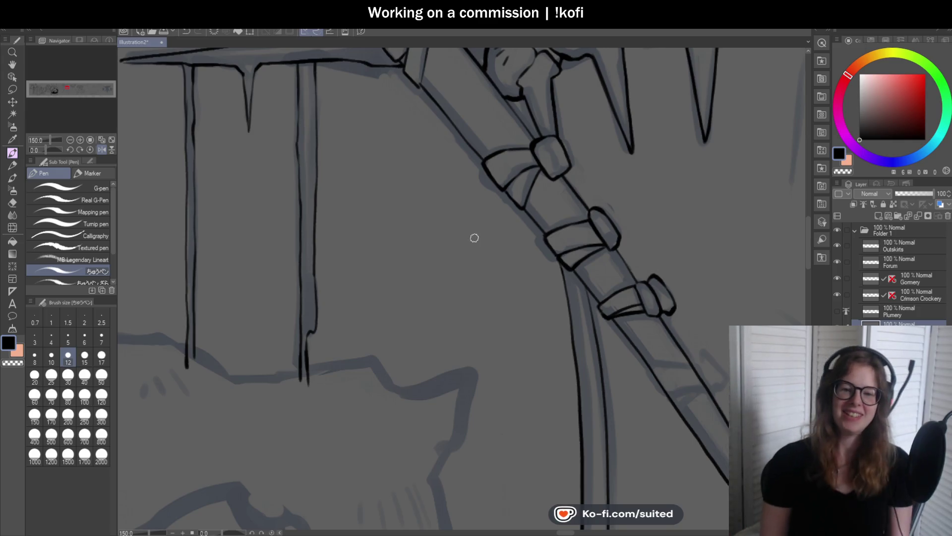
click(101, 149)
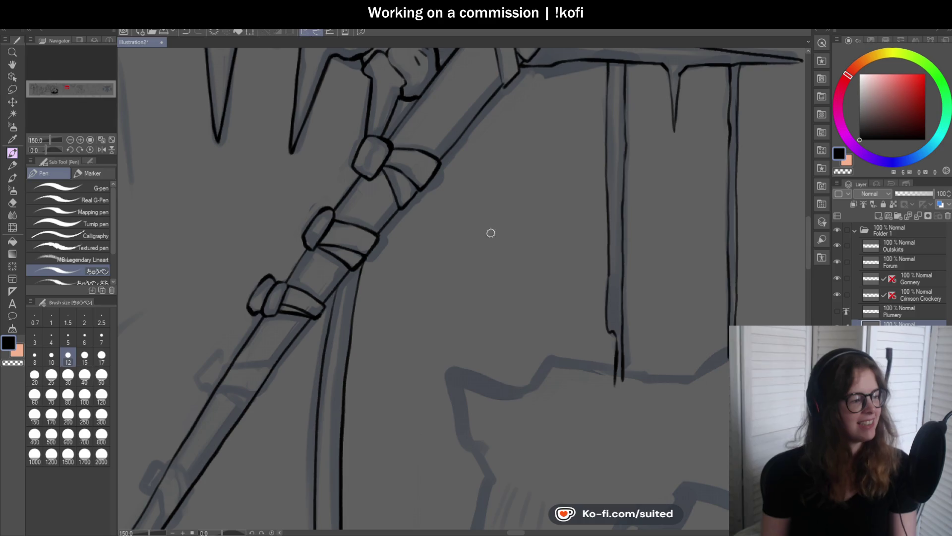
scroll(488, 192, down, 3)
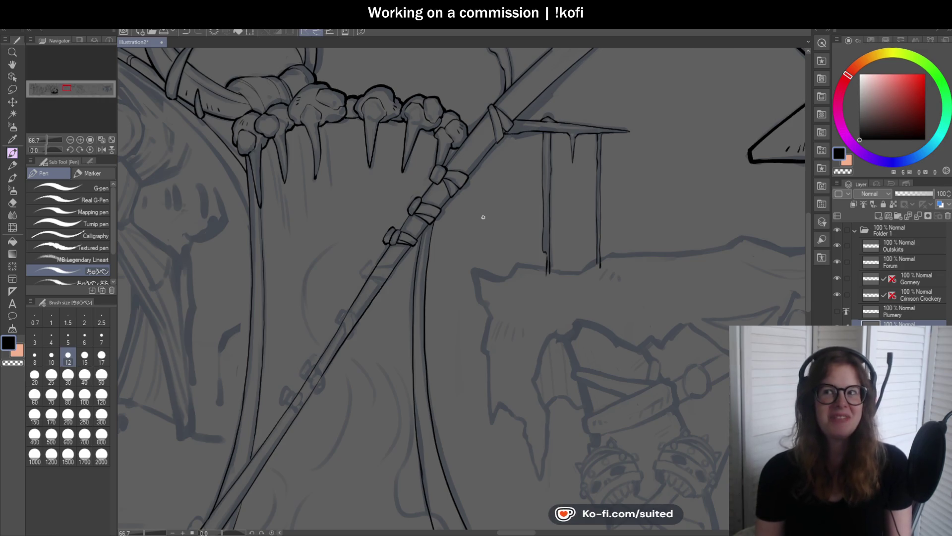
scroll(463, 161, up, 7)
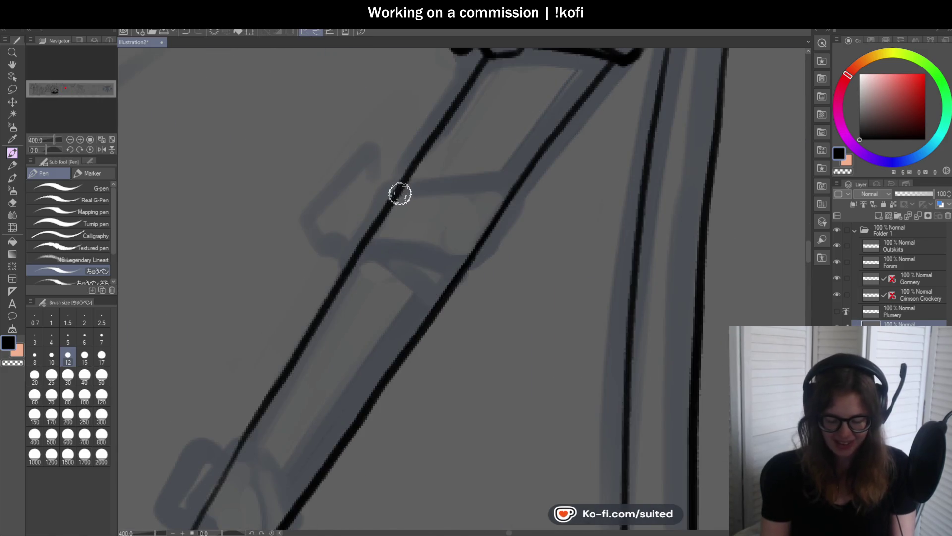
Ink the staff binding: hooked loop, side edges, bottom edge along the shaft
mouse_move(391, 188)
mouse_down()
mouse_move(386, 171)
mouse_move(354, 176)
mouse_move(335, 251)
mouse_move(381, 204)
mouse_up()
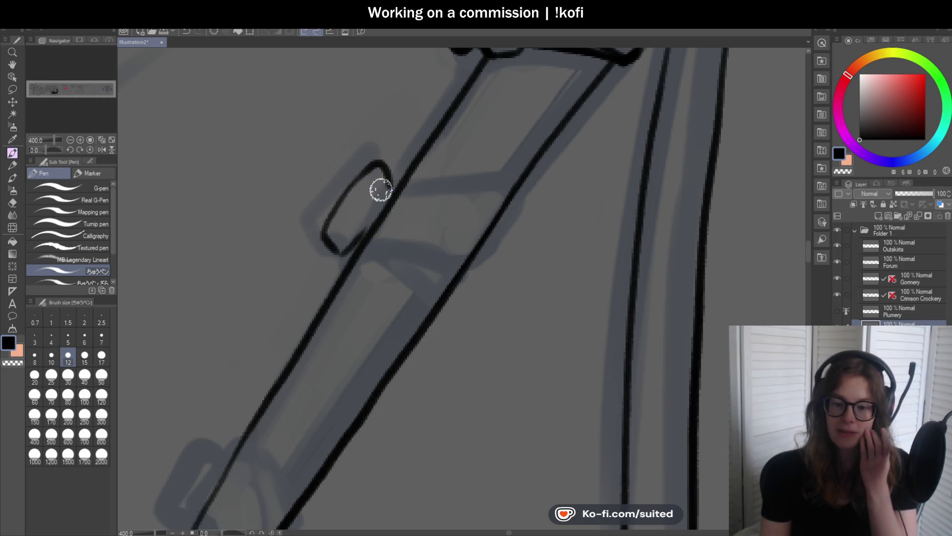
drag(46, 149, 48, 147)
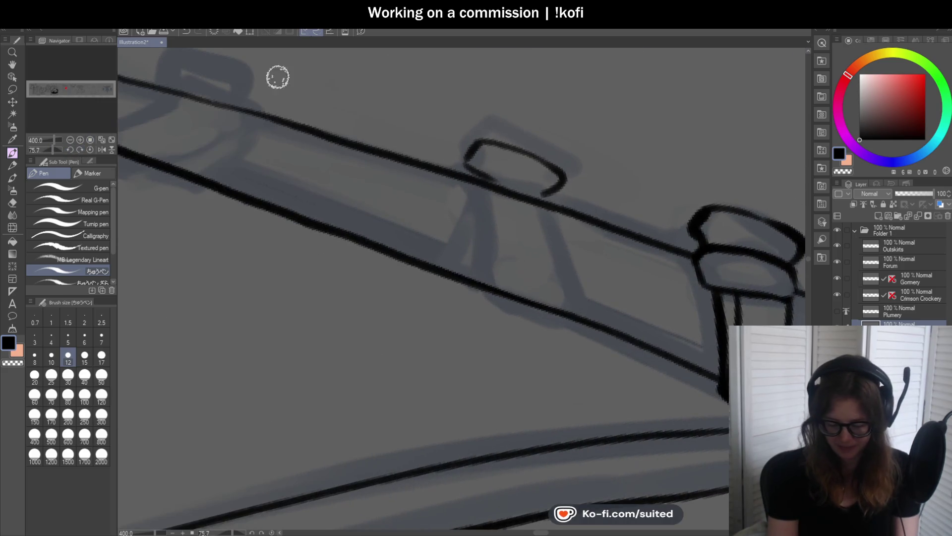
drag(485, 183, 484, 292)
drag(539, 197, 570, 313)
drag(487, 295, 566, 321)
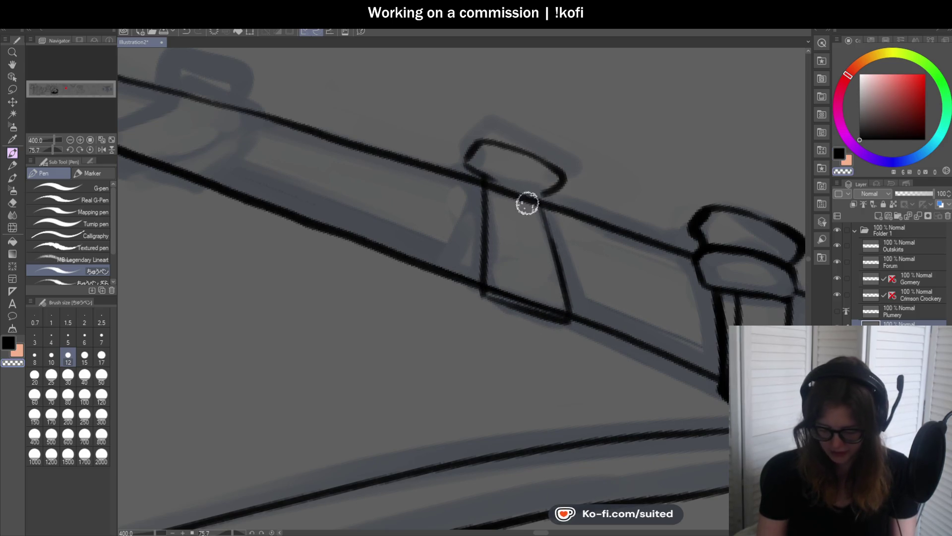
mouse_move(486, 179)
mouse_down()
mouse_move(526, 179)
mouse_move(541, 195)
mouse_move(439, 266)
mouse_move(436, 276)
mouse_move(470, 282)
mouse_up()
key(ctrl+z)
key(ctrl+z)
key(ctrl+z)
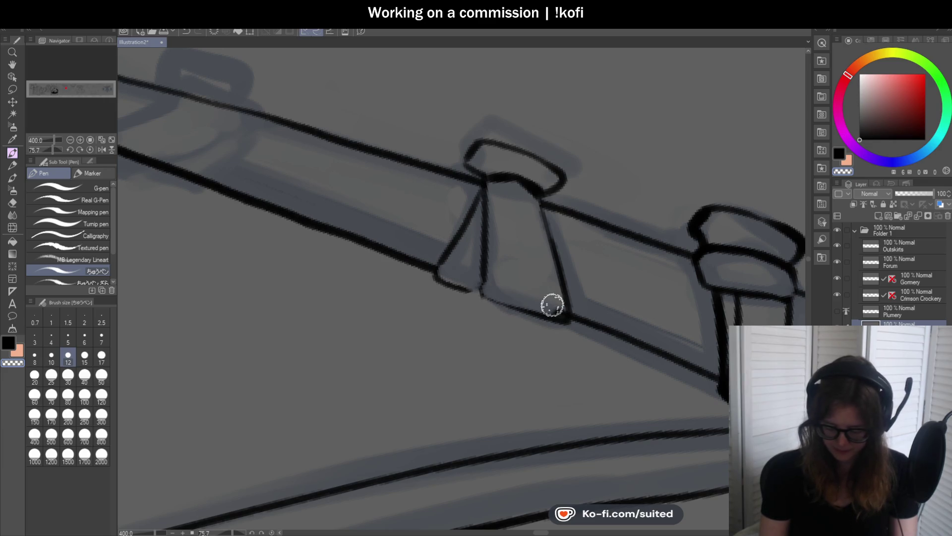
mouse_move(482, 183)
mouse_down()
mouse_move(438, 266)
mouse_move(495, 308)
mouse_move(564, 317)
mouse_up()
drag(539, 189, 551, 243)
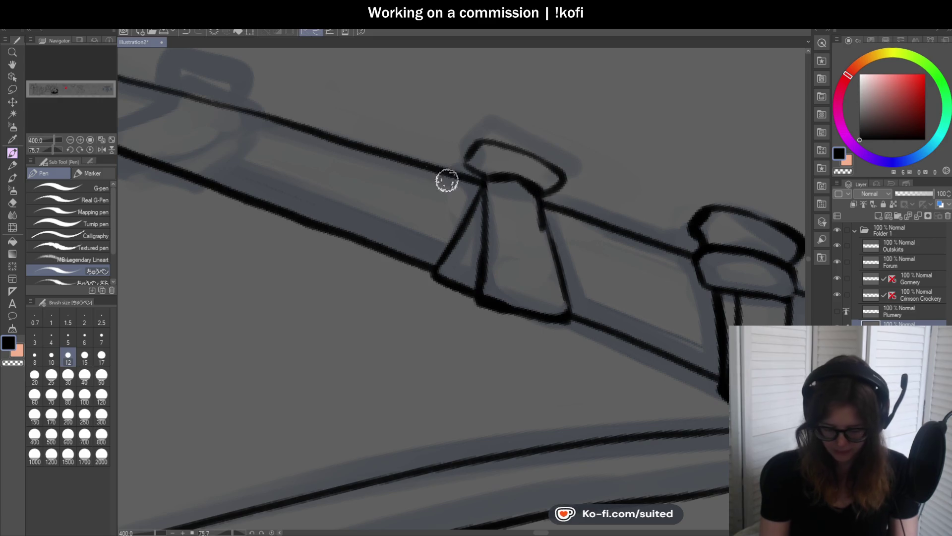
Straighten the view and redraw the small loop beside the staff binding
click(90, 149)
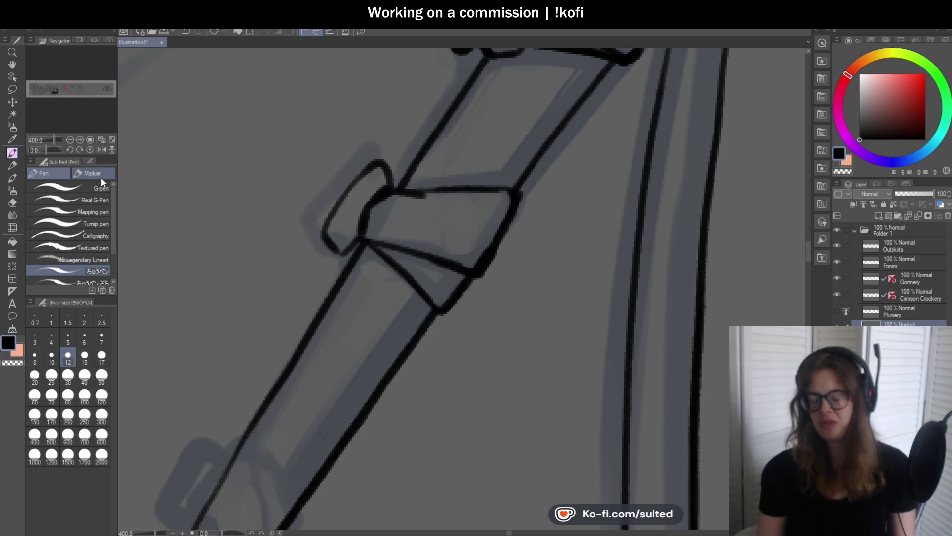
drag(463, 155, 516, 141)
key(ctrl+z)
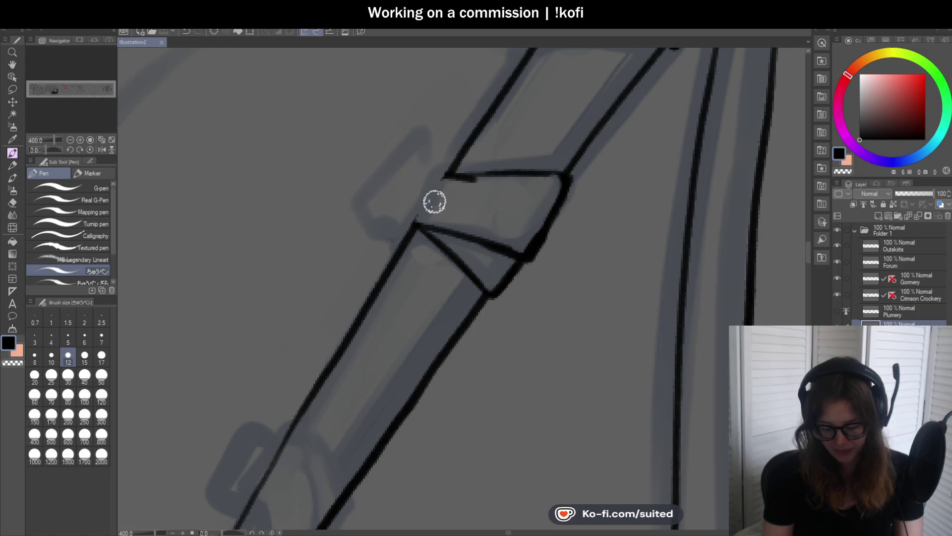
mouse_move(447, 183)
mouse_down()
mouse_move(436, 147)
mouse_move(391, 213)
mouse_move(417, 227)
mouse_move(445, 173)
mouse_up()
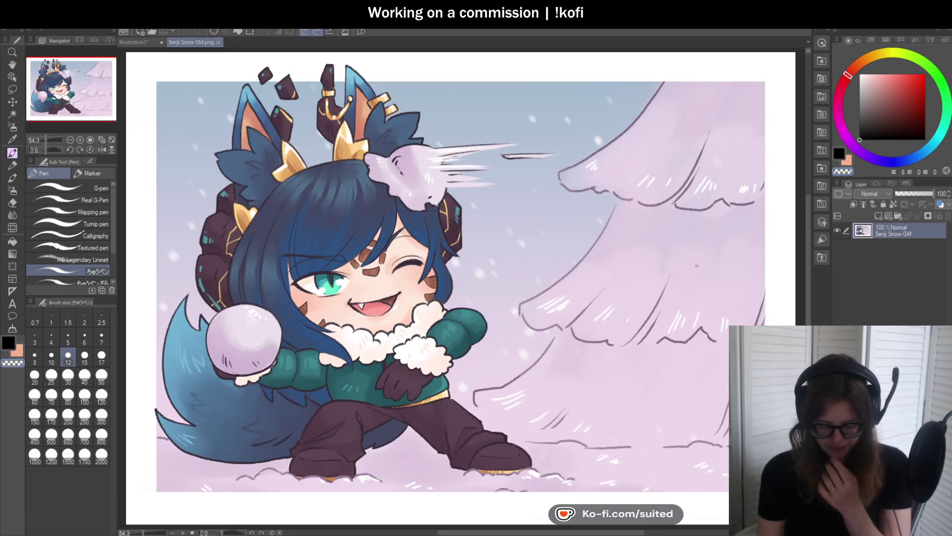
Select the left horn, then close Senji GM Silly.png and Senji Snow GM.png
scroll(405, 252, down, 2)
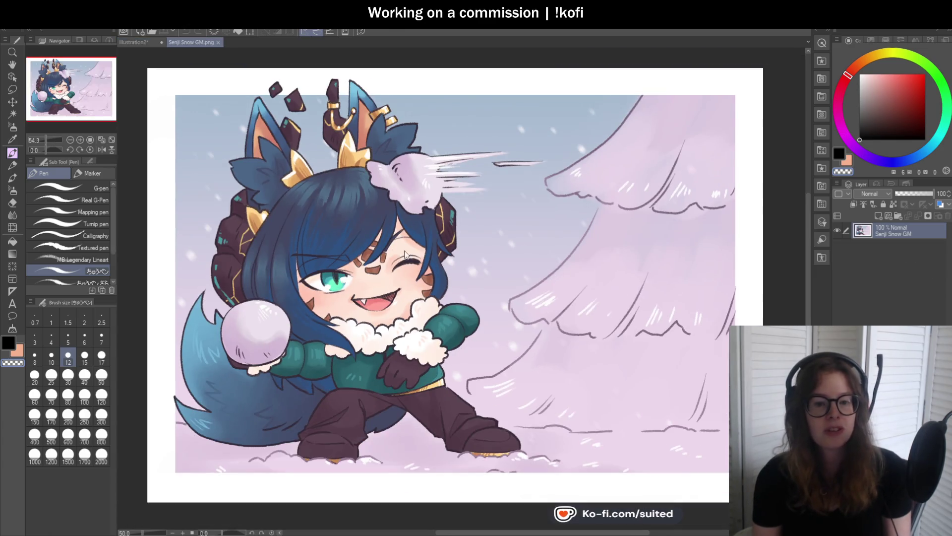
scroll(486, 294, up, 1)
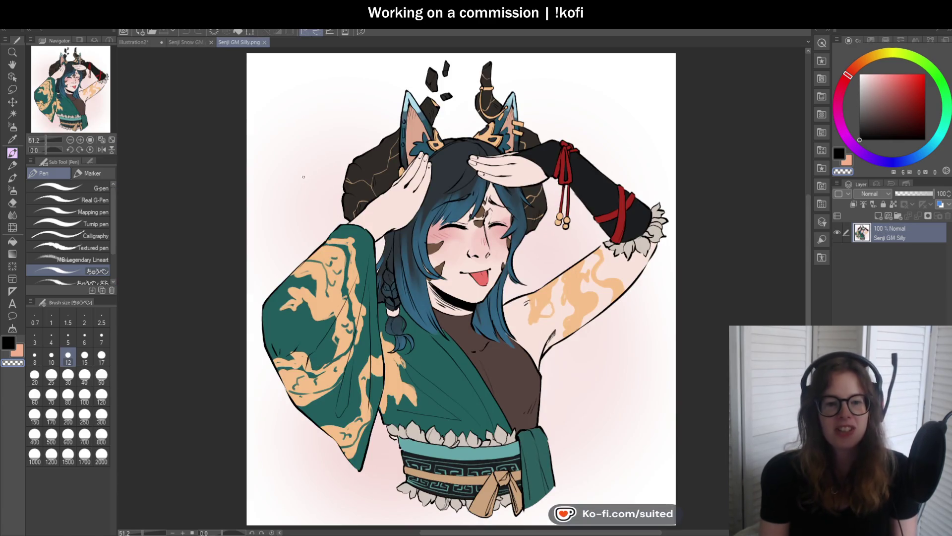
drag(380, 131, 357, 132)
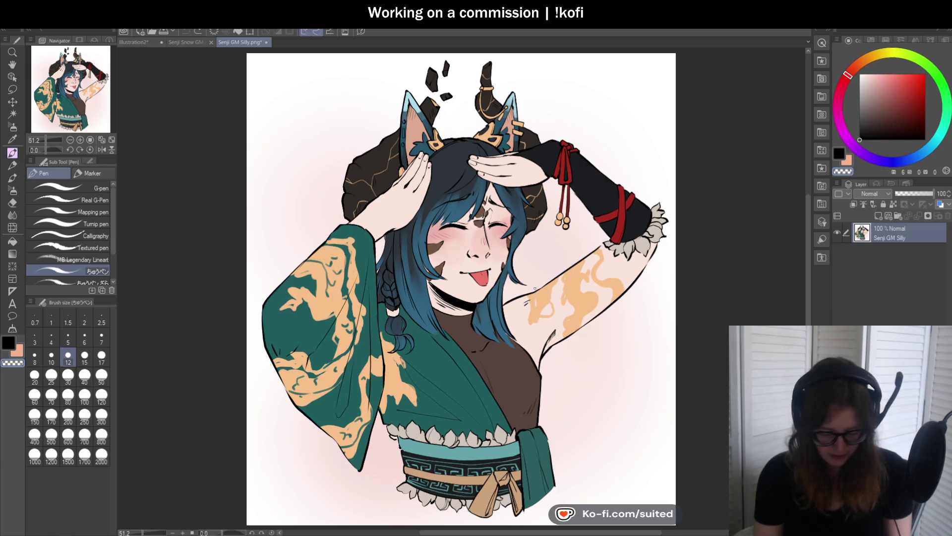
scroll(542, 203, down, 1)
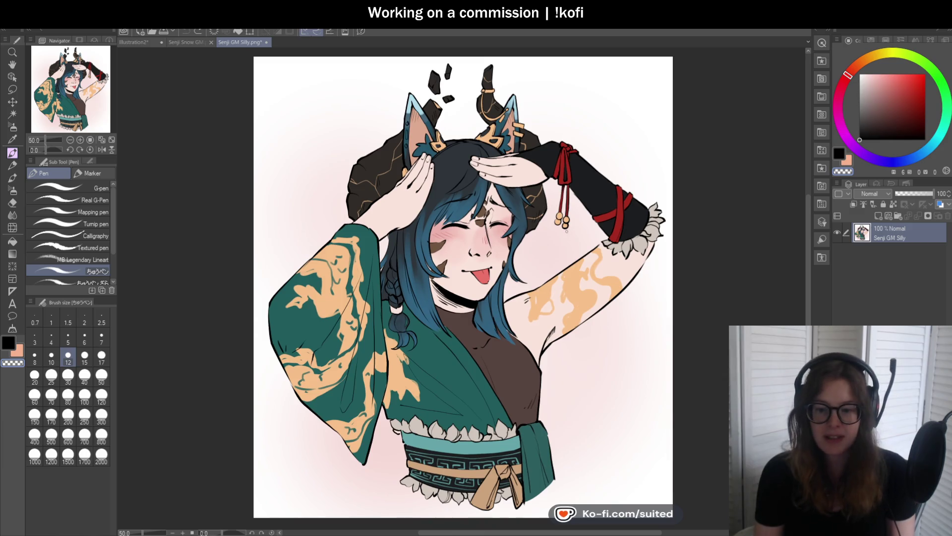
click(267, 43)
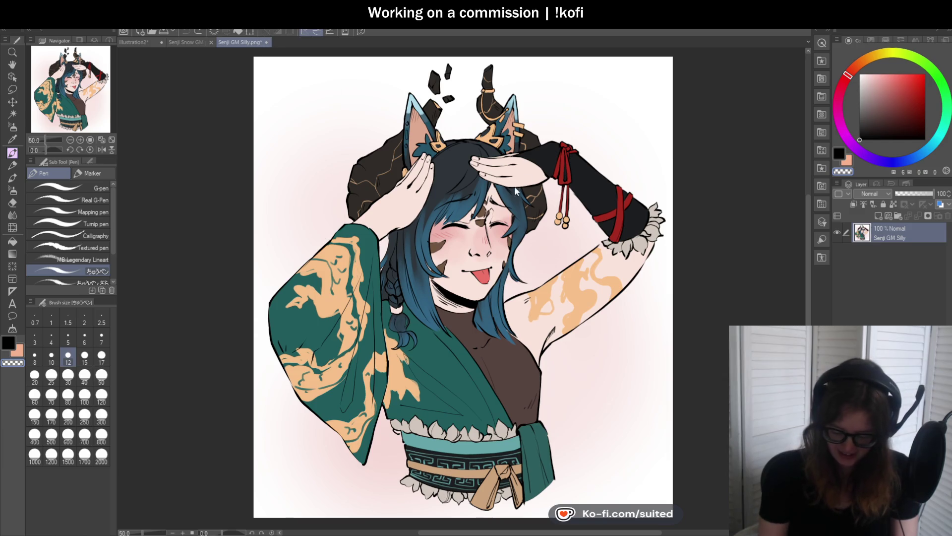
scroll(572, 240, down, 1)
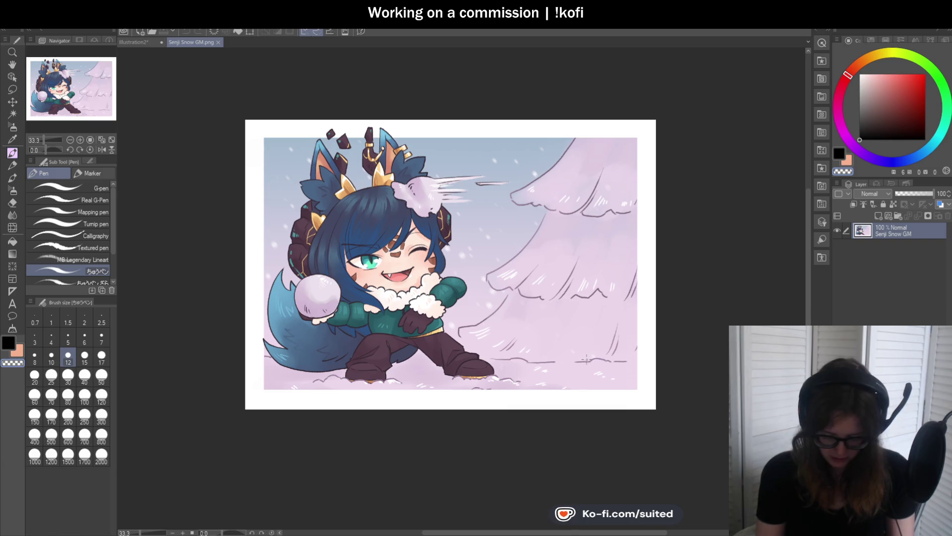
scroll(585, 356, up, 1)
scroll(478, 244, down, 1)
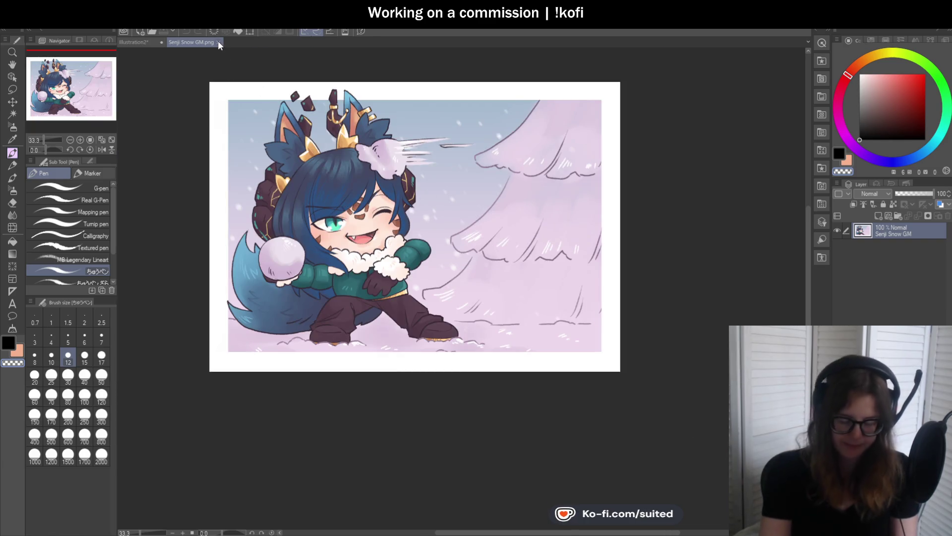
click(218, 41)
Ink a small band, the handle band's top edge, and a rounded band around the shaft
scroll(498, 209, down, 1)
scroll(495, 215, up, 1)
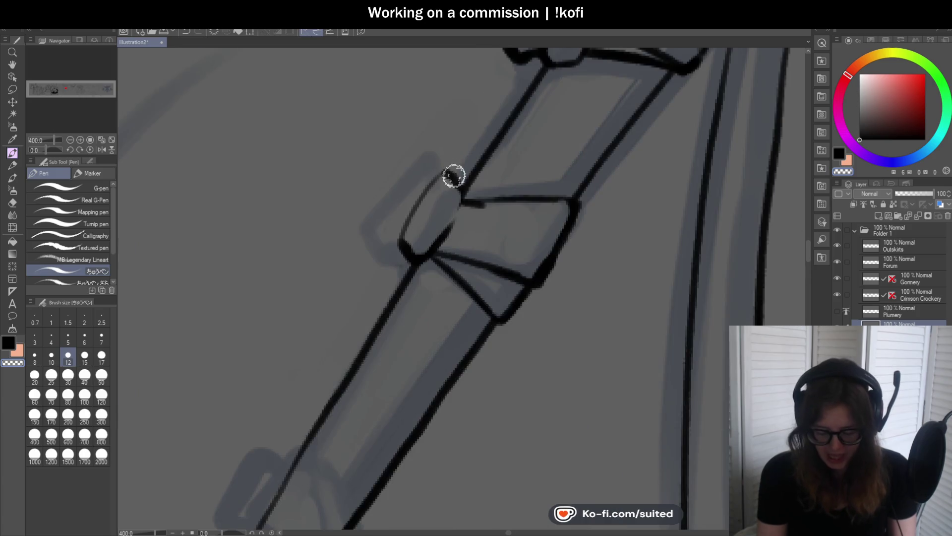
mouse_move(448, 177)
mouse_down()
mouse_move(410, 214)
mouse_move(402, 241)
mouse_up()
drag(434, 179, 459, 205)
scroll(483, 176, down, 3)
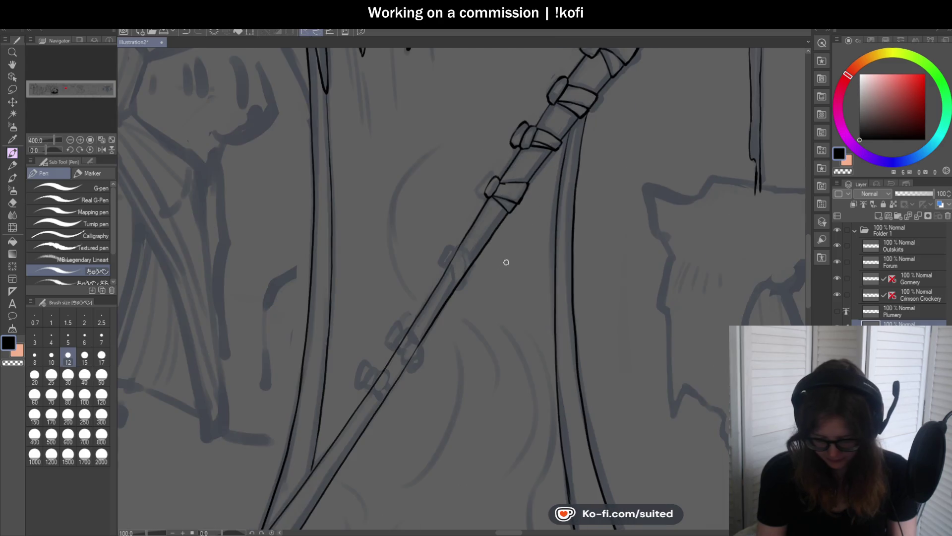
scroll(498, 226, up, 3)
drag(499, 153, 604, 152)
scroll(496, 142, down, 3)
scroll(566, 193, up, 3)
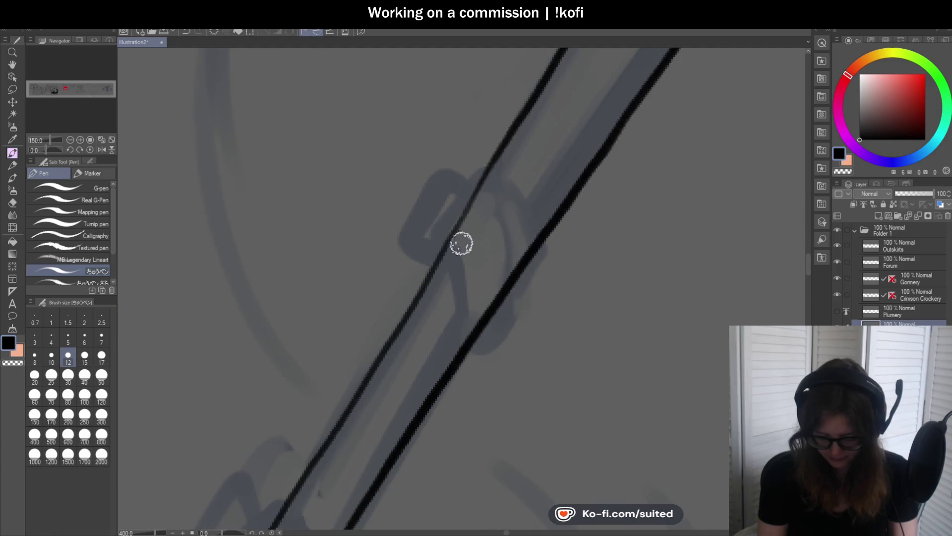
mouse_move(468, 218)
mouse_down()
mouse_move(452, 164)
mouse_move(415, 251)
mouse_move(482, 193)
mouse_move(442, 242)
mouse_up()
Switch to transparent colour, tilt the view, and ink the band sides and strap edges to the shaft
key(c)
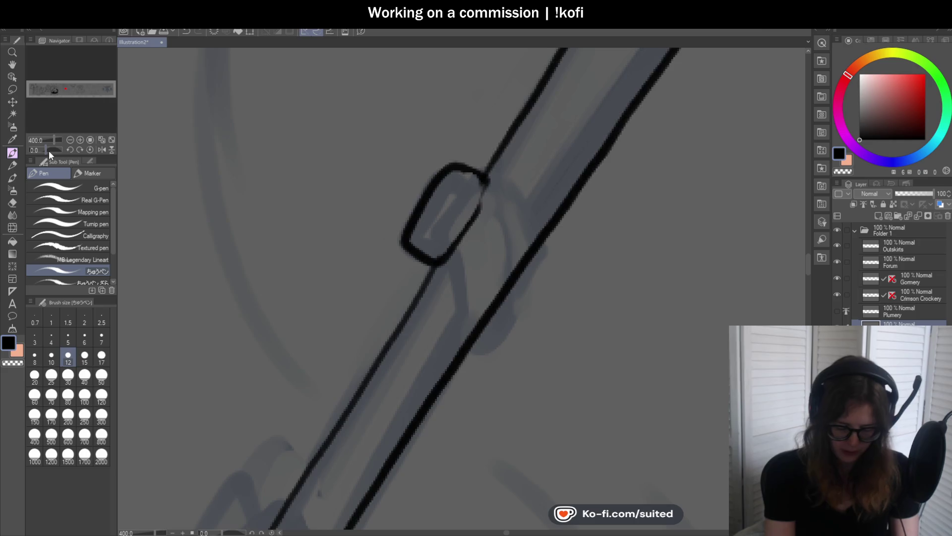
click(48, 150)
scroll(416, 176, down, 3)
scroll(396, 162, up, 3)
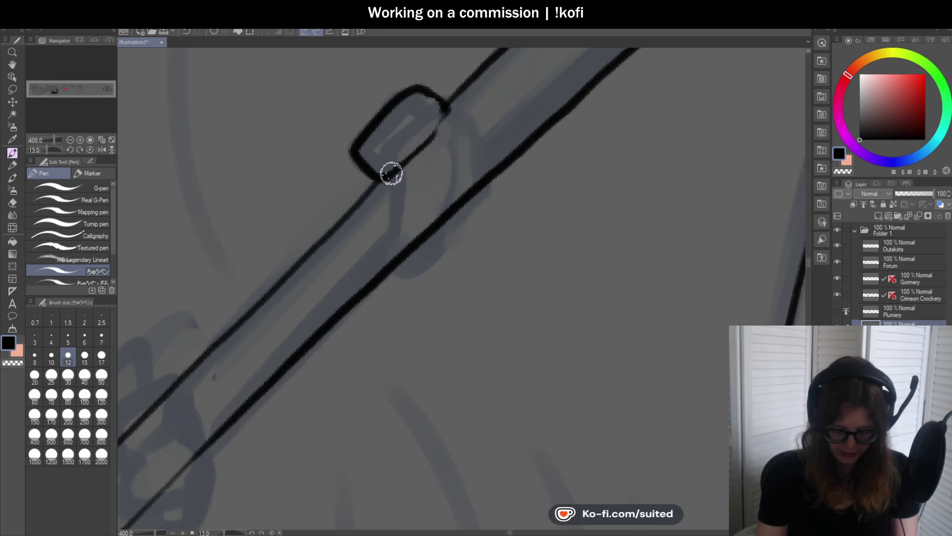
drag(398, 178, 392, 272)
mouse_move(444, 117)
mouse_down()
mouse_move(460, 197)
mouse_move(394, 270)
mouse_move(448, 208)
mouse_move(472, 154)
mouse_move(485, 185)
mouse_up()
key(ctrl+z)
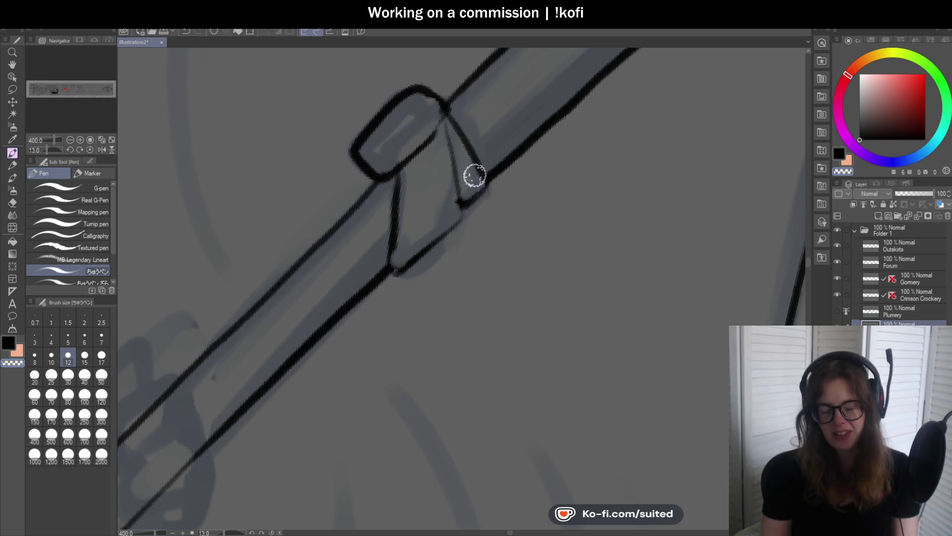
drag(438, 115, 464, 208)
drag(425, 251, 394, 273)
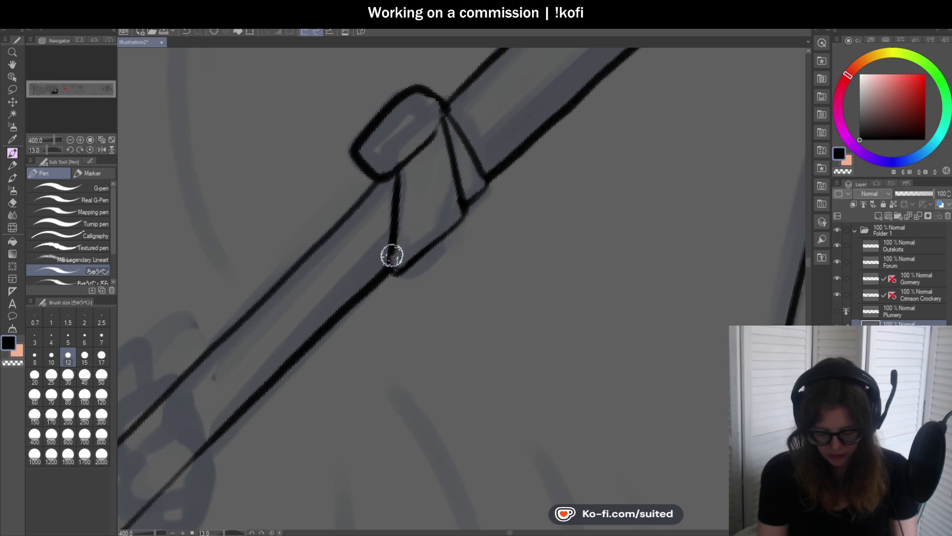
scroll(444, 114, down, 5)
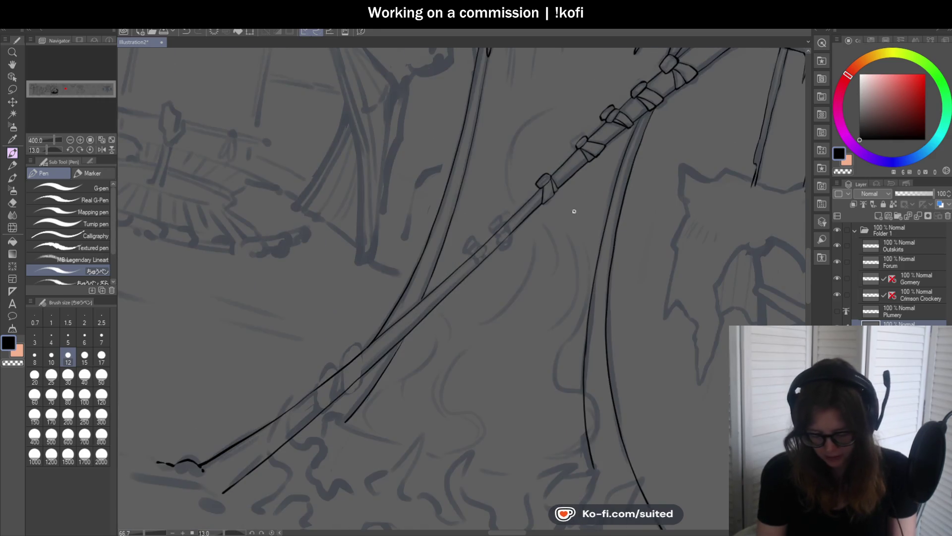
Ink two bold chain links around the staff, redrawing the thin edges thicker
scroll(527, 268, down, 1)
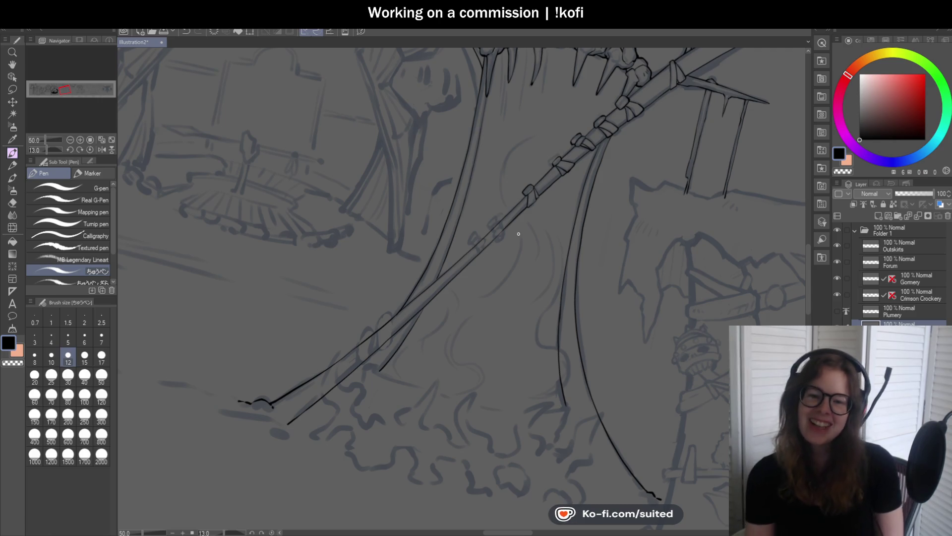
scroll(519, 250, up, 5)
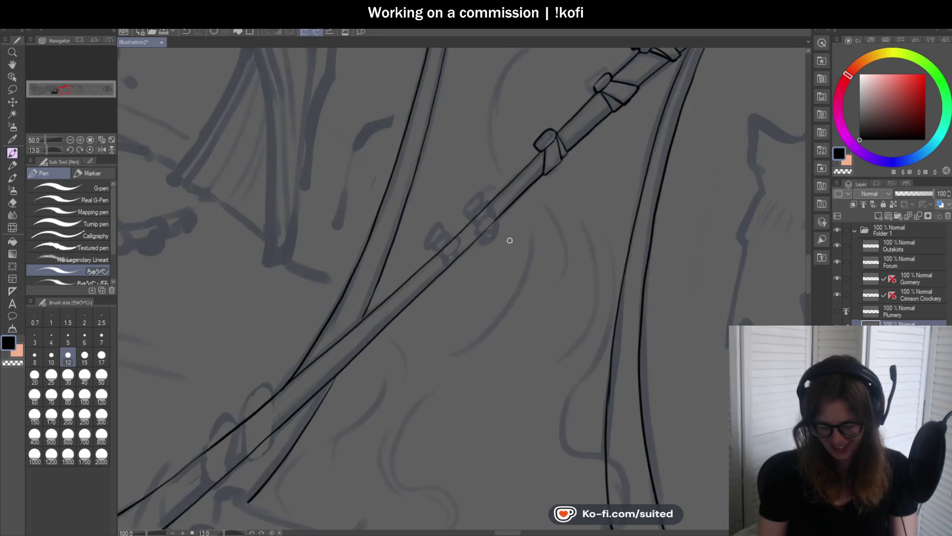
scroll(465, 195, up, 5)
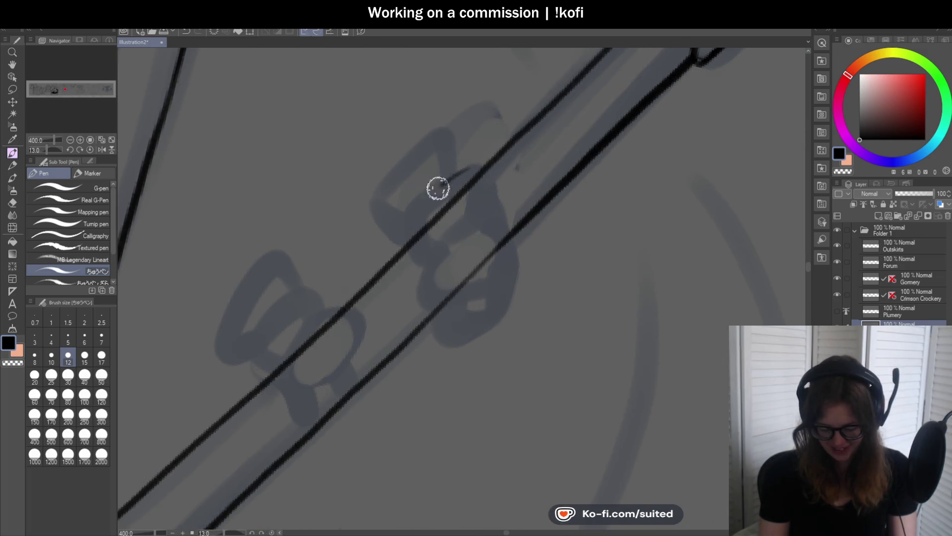
drag(467, 169, 422, 257)
mouse_move(485, 179)
mouse_down()
mouse_move(470, 230)
mouse_move(421, 240)
mouse_up()
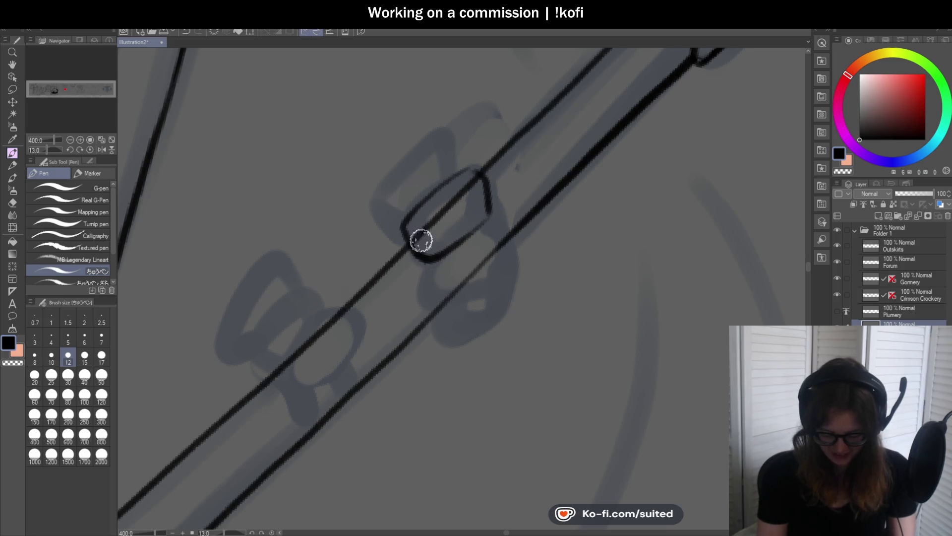
mouse_move(473, 164)
mouse_down()
mouse_move(489, 217)
mouse_move(415, 261)
mouse_up()
mouse_move(464, 167)
mouse_down()
mouse_move(453, 136)
mouse_move(376, 217)
mouse_move(397, 224)
mouse_up()
key(ctrl+z)
mouse_move(468, 166)
mouse_down()
mouse_move(395, 200)
mouse_move(402, 219)
mouse_move(477, 167)
mouse_up()
mouse_move(439, 271)
mouse_down()
mouse_move(436, 314)
mouse_move(485, 291)
mouse_move(481, 228)
mouse_move(513, 244)
mouse_move(493, 251)
mouse_up()
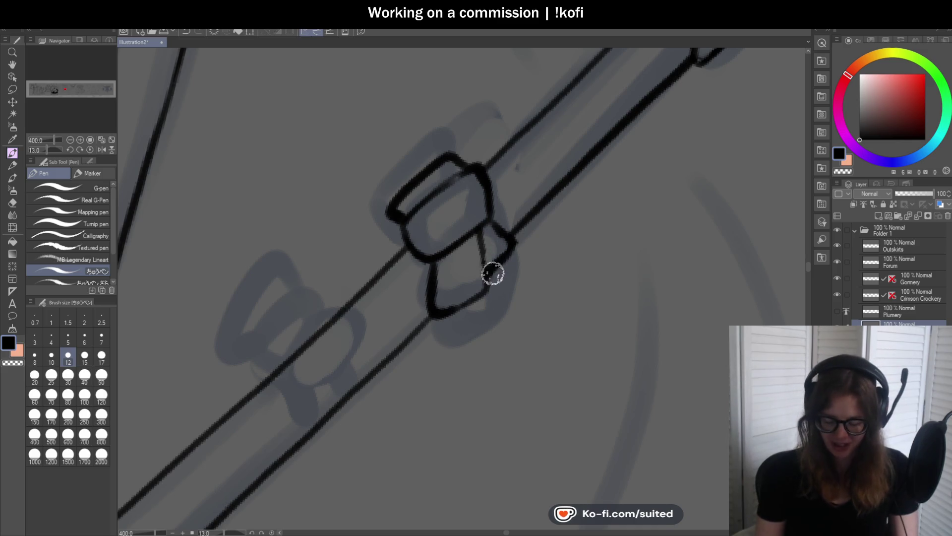
Outline an oval bead around the shaft and erase the shaft line inside it
scroll(478, 234, up, 2)
scroll(507, 250, down, 4)
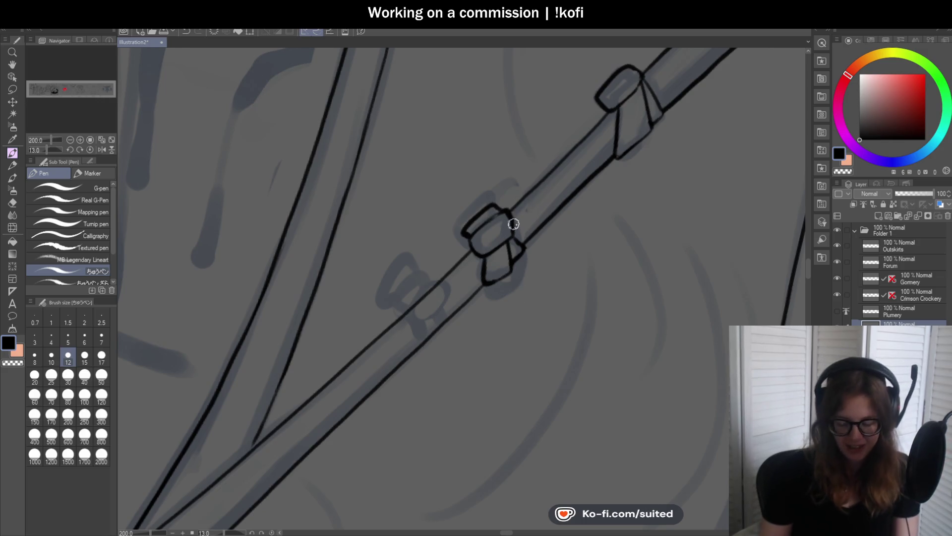
scroll(514, 223, up, 1)
scroll(562, 211, down, 2)
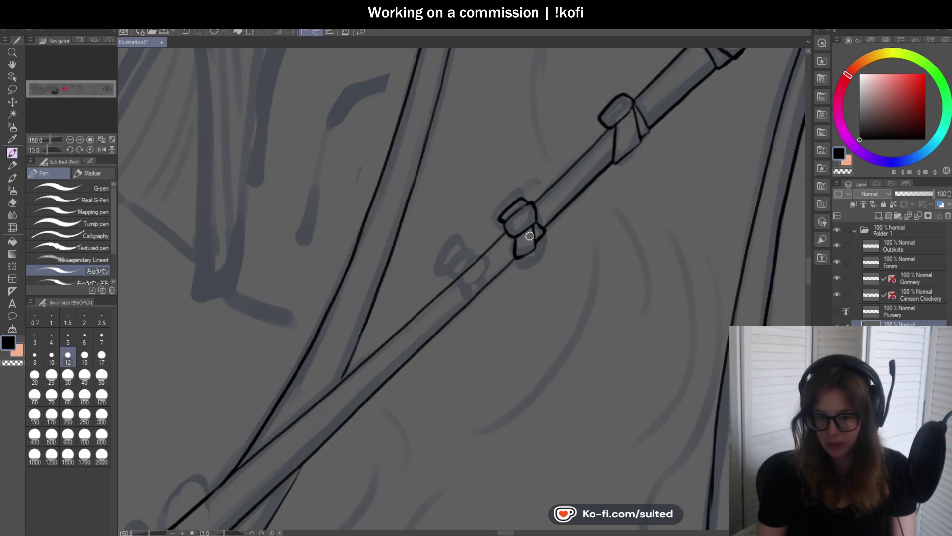
scroll(529, 236, up, 5)
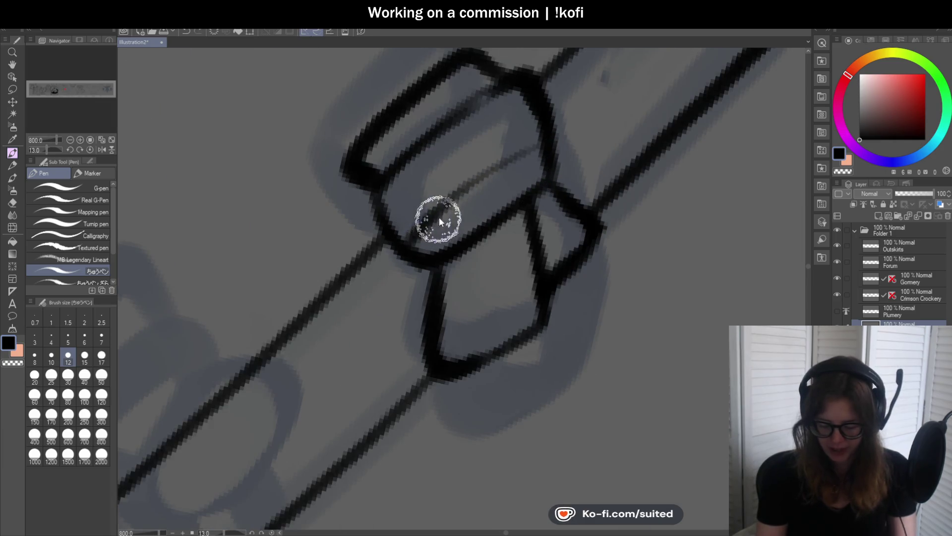
scroll(527, 219, down, 5)
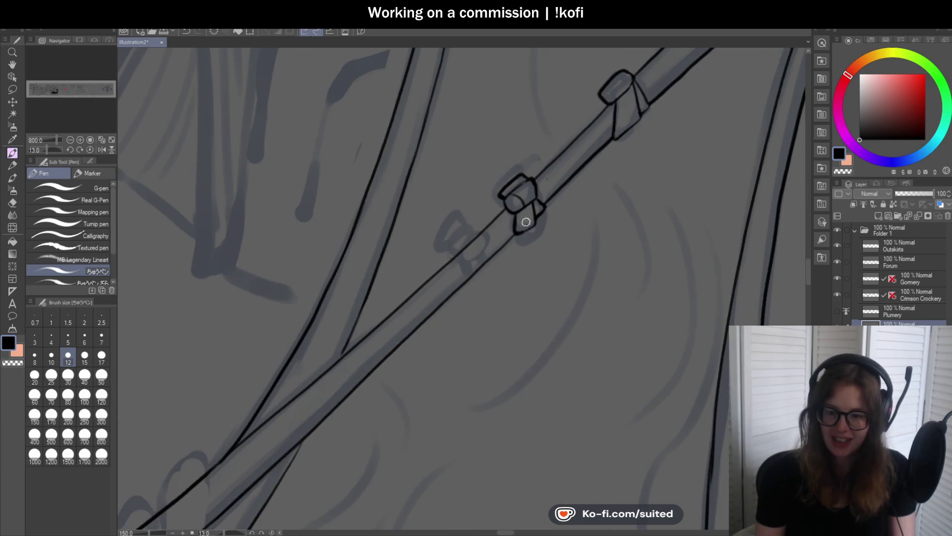
scroll(493, 282, up, 3)
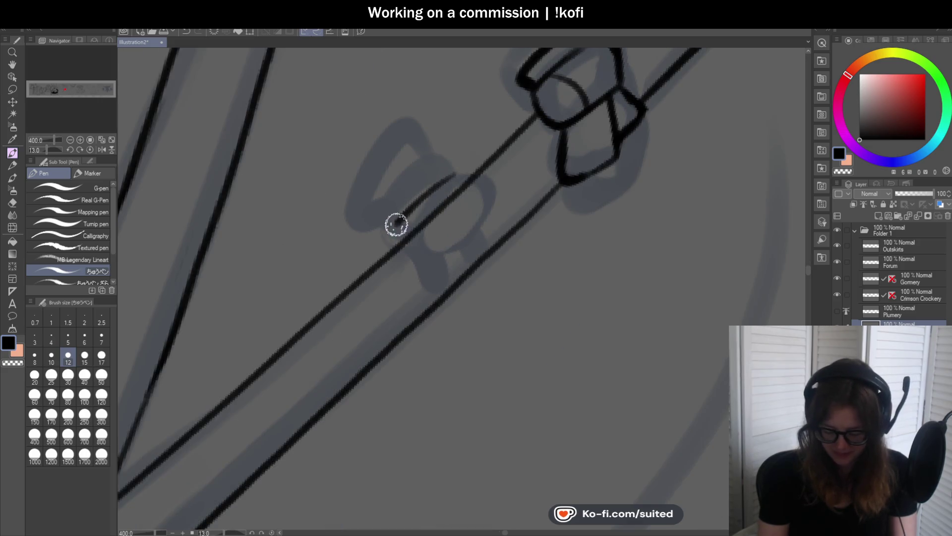
mouse_move(452, 177)
mouse_down()
mouse_move(398, 234)
mouse_move(425, 258)
mouse_move(480, 213)
mouse_move(426, 259)
mouse_up()
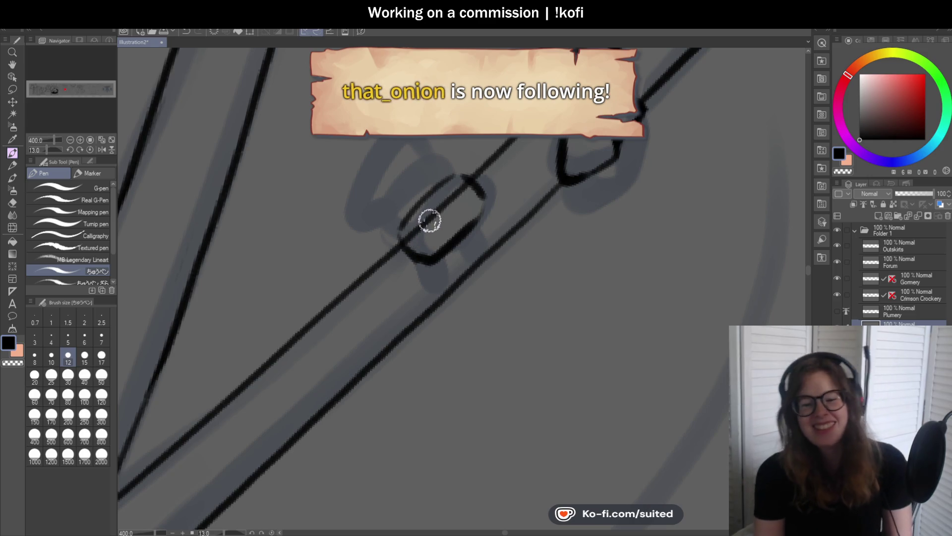
key(c)
drag(466, 193, 419, 225)
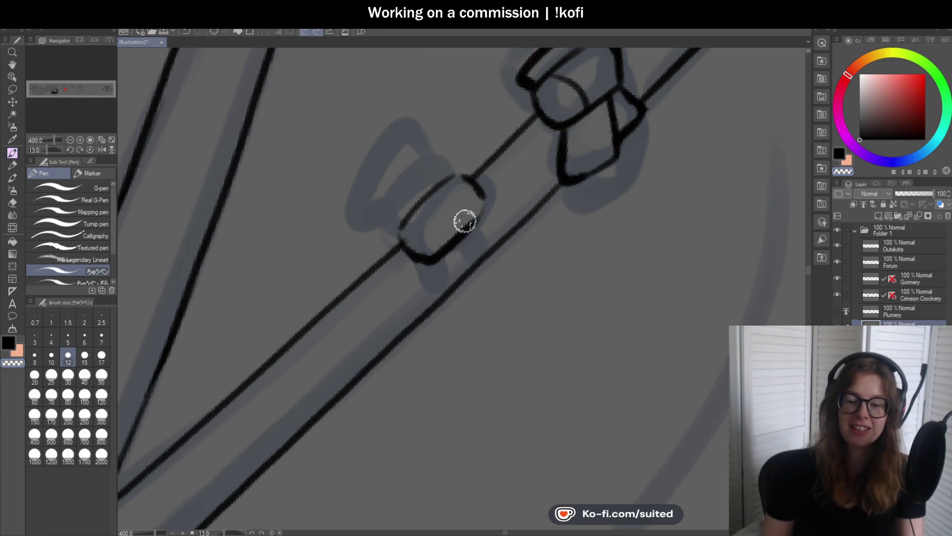
Re-ink the bead's edges and join them to the shaft outline, then zoom out to 200%
scroll(464, 210, up, 2)
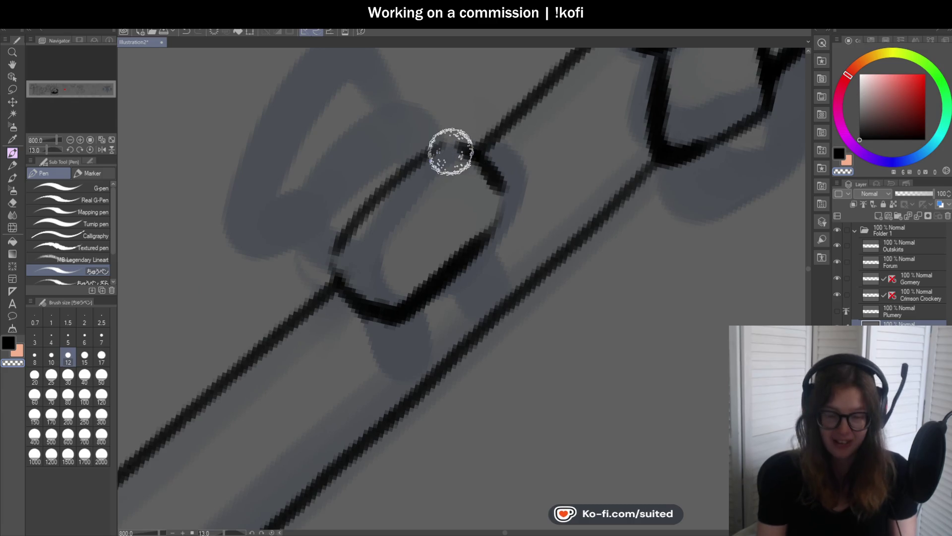
mouse_move(467, 150)
mouse_down()
mouse_move(447, 144)
mouse_move(333, 259)
mouse_up()
scroll(526, 205, down, 2)
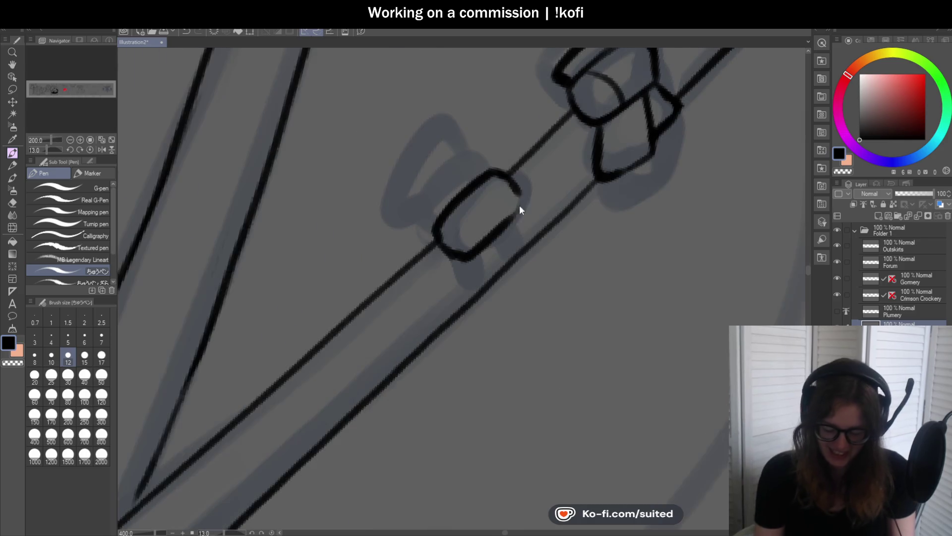
scroll(521, 211, up, 2)
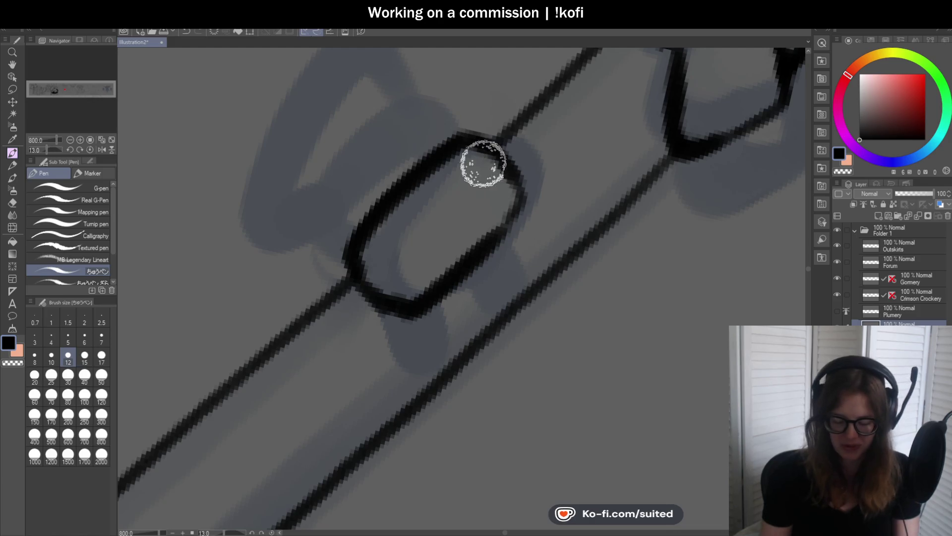
scroll(444, 207, down, 2)
scroll(456, 209, up, 2)
mouse_move(465, 199)
mouse_down()
mouse_move(468, 181)
mouse_move(357, 215)
mouse_move(313, 287)
mouse_up()
key(ctrl+z)
key(ctrl+z)
mouse_move(456, 212)
mouse_down()
mouse_move(340, 255)
mouse_move(357, 308)
mouse_up()
scroll(497, 291, down, 3)
scroll(461, 232, up, 3)
drag(420, 182, 436, 262)
mouse_move(474, 144)
mouse_down()
mouse_move(506, 206)
mouse_move(455, 246)
mouse_up()
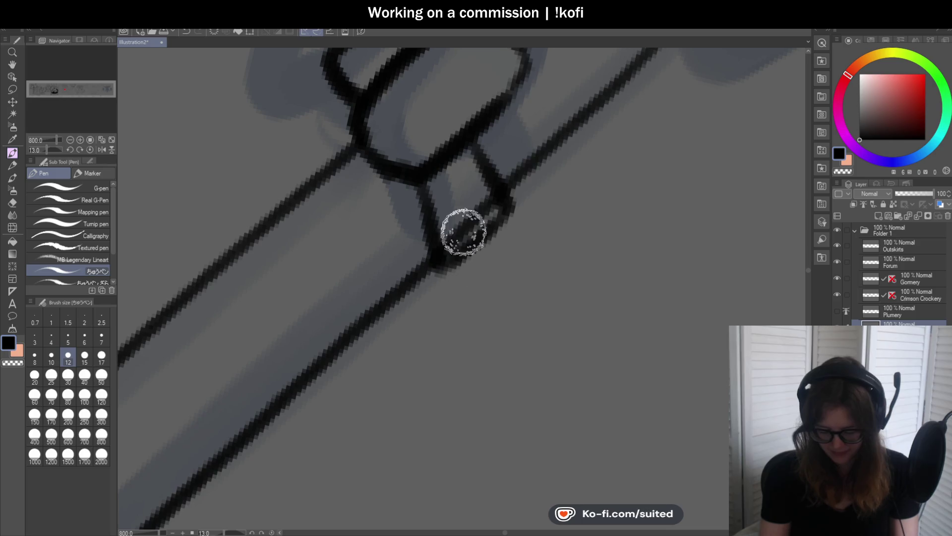
mouse_move(521, 81)
mouse_down()
mouse_move(561, 144)
mouse_move(526, 195)
mouse_move(501, 211)
mouse_up()
mouse_move(549, 141)
mouse_down()
mouse_move(461, 225)
mouse_move(440, 221)
mouse_move(442, 265)
mouse_up()
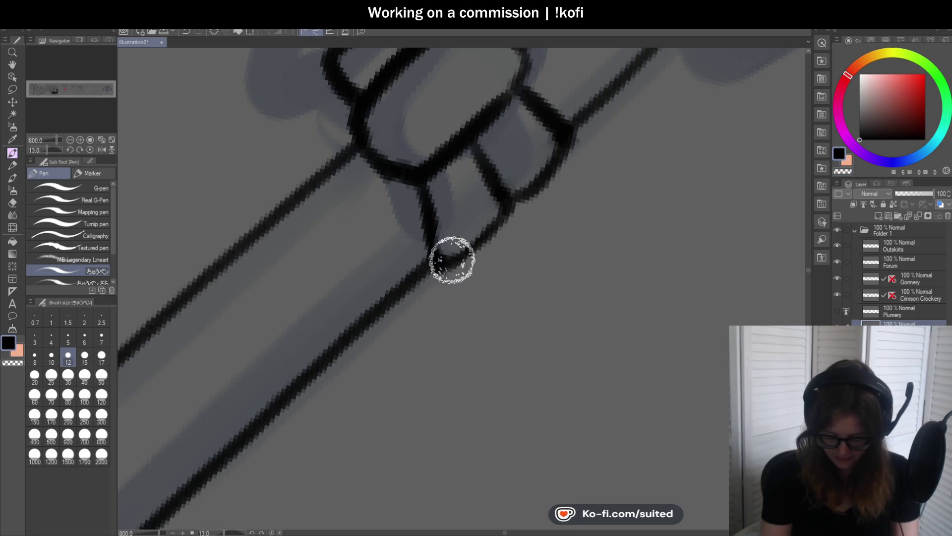
scroll(493, 267, down, 2)
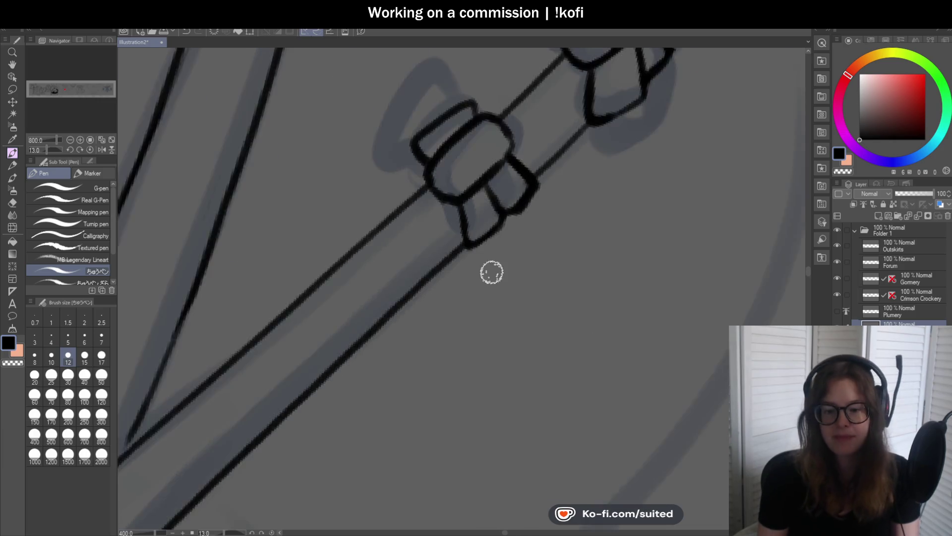
scroll(492, 272, down, 2)
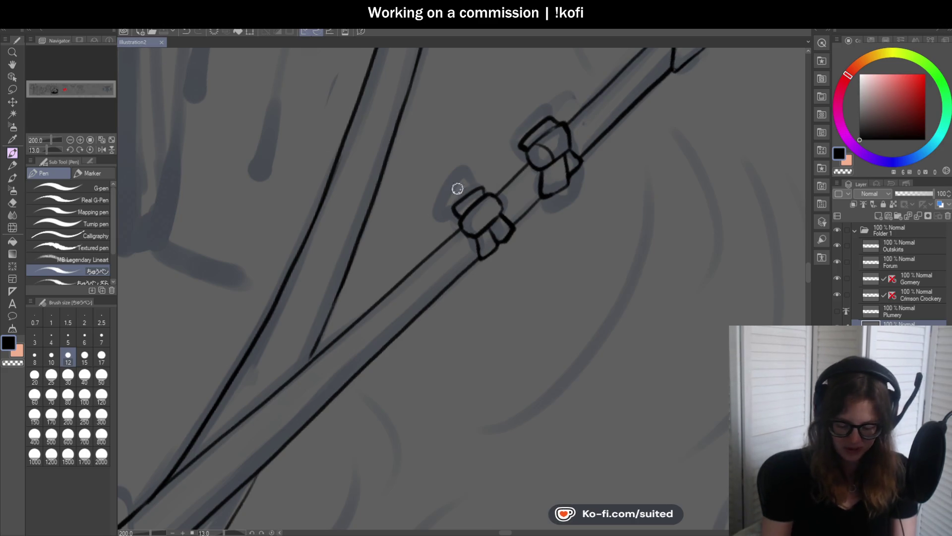
Zoom out to 66.7% to view the row of bands and tabs along the staff
scroll(451, 185, down, 4)
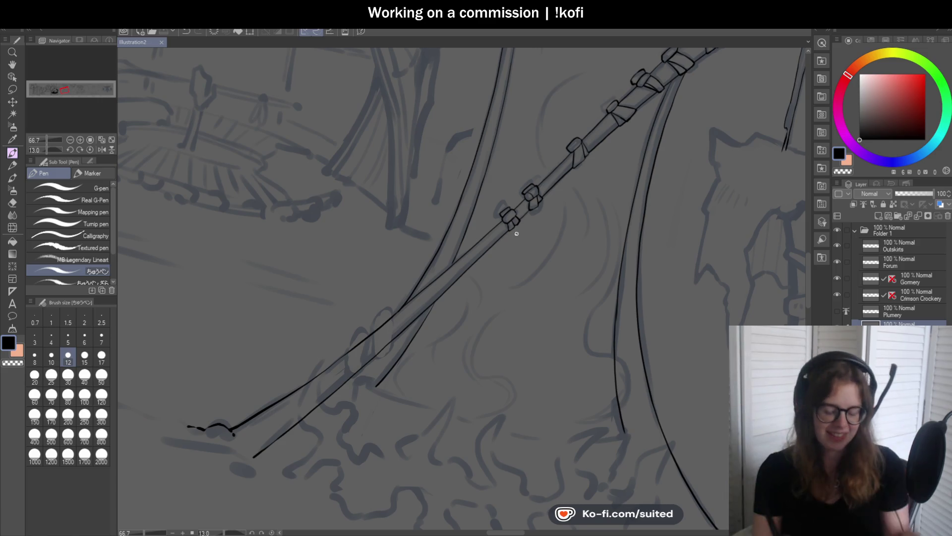
scroll(534, 219, up, 4)
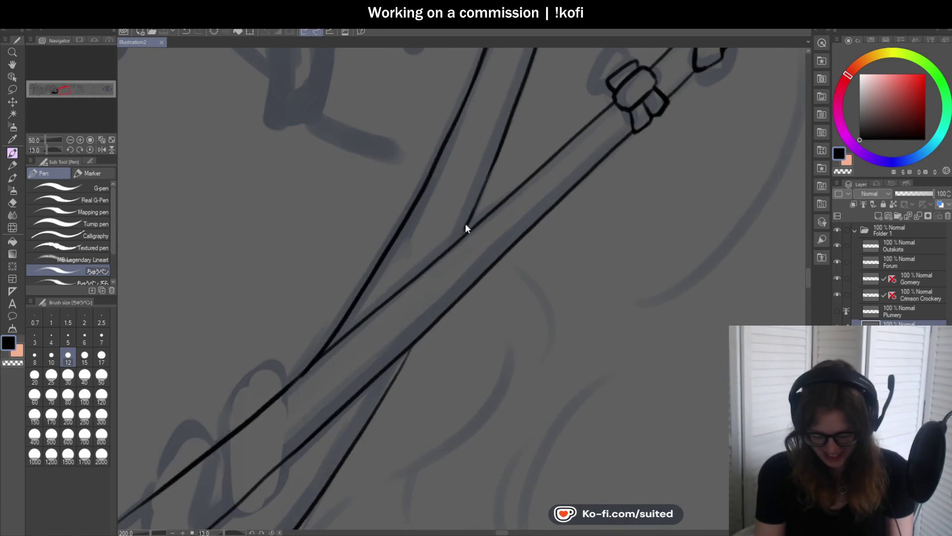
Continue the thin tent-pole line a short way past its junction with the staff at 200%
drag(471, 219, 461, 237)
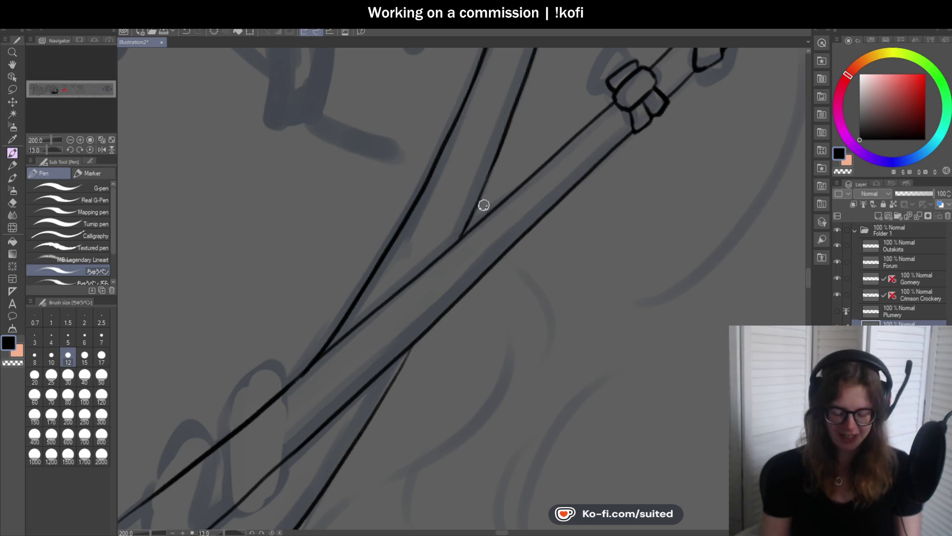
scroll(484, 205, down, 2)
scroll(377, 385, up, 3)
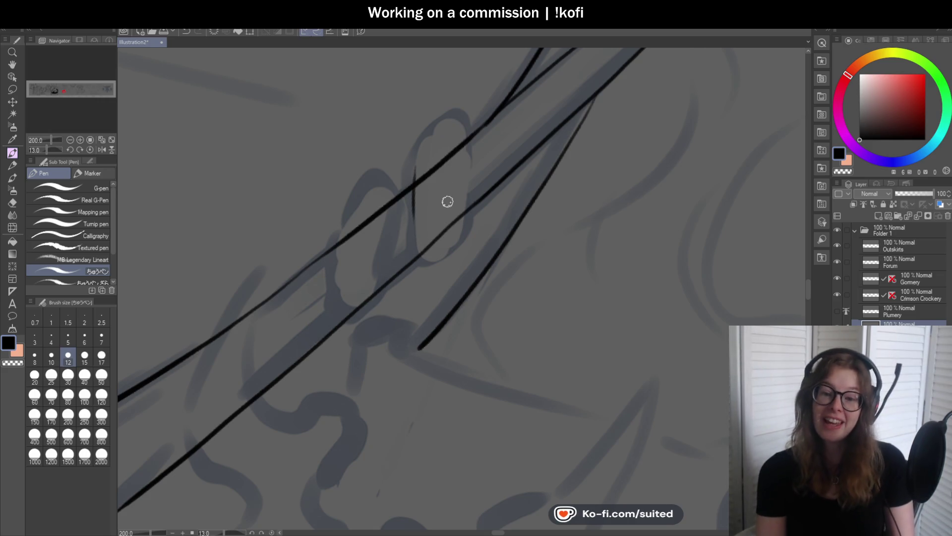
Outline the binding where the pole crosses the staff and erase the staff lines inside it
key(ctrl+z)
scroll(415, 181, up, 2)
mouse_move(411, 151)
mouse_down()
mouse_move(417, 319)
mouse_move(427, 338)
mouse_up()
key(ctrl+z)
mouse_move(408, 158)
mouse_down()
mouse_move(504, 79)
mouse_move(525, 253)
mouse_move(436, 328)
mouse_up()
key(c)
mouse_move(523, 218)
mouse_down()
mouse_move(508, 221)
mouse_move(432, 315)
mouse_up()
drag(511, 90, 412, 181)
mouse_move(515, 83)
mouse_down()
mouse_move(417, 139)
mouse_move(409, 251)
mouse_up()
mouse_move(425, 333)
mouse_down()
mouse_move(459, 248)
mouse_move(522, 202)
mouse_move(568, 126)
mouse_up()
scroll(411, 280, down, 2)
scroll(411, 281, down, 1)
scroll(521, 153, up, 1)
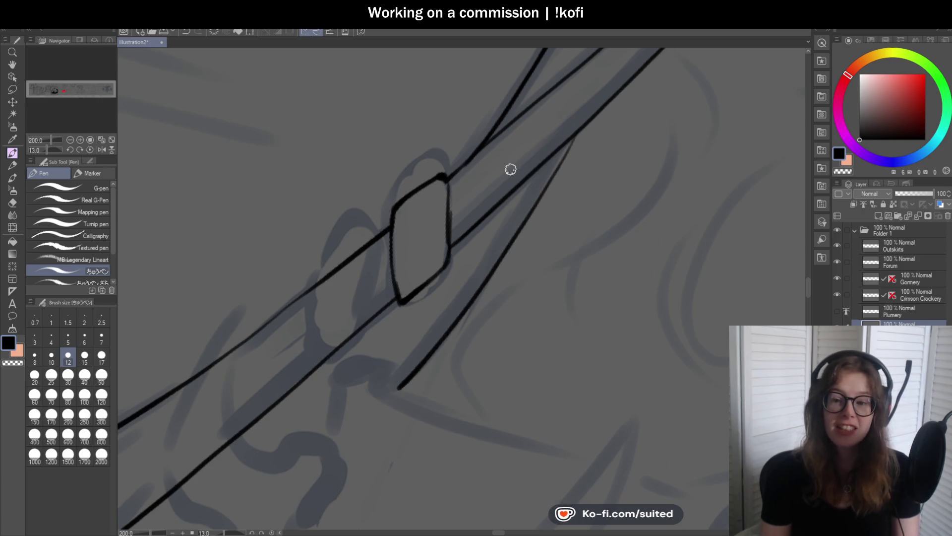
Ink the binding's right edge, the pole lines below it and the second wrap, then reset rotation
key(c)
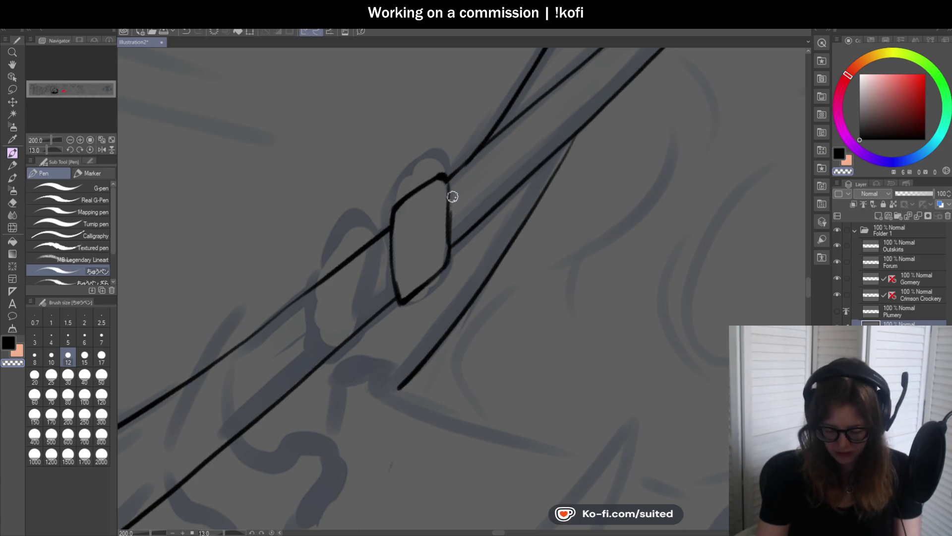
scroll(452, 219, up, 2)
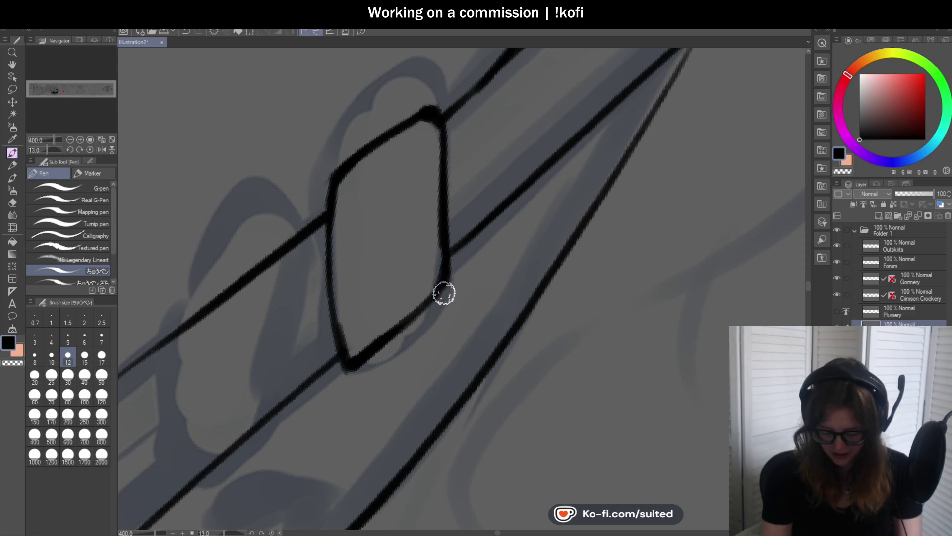
scroll(431, 297, down, 2)
drag(413, 210, 394, 283)
scroll(396, 301, down, 1)
scroll(417, 304, up, 3)
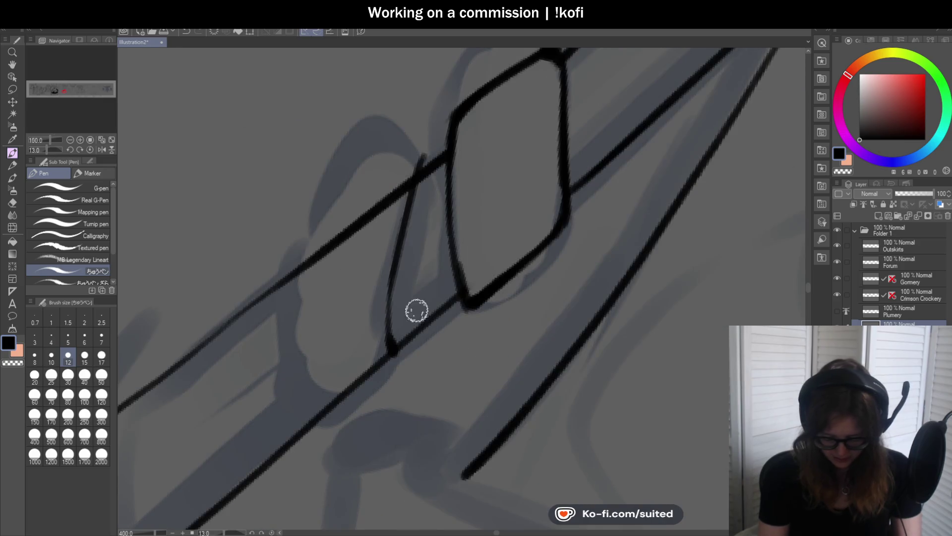
mouse_move(347, 411)
mouse_down()
mouse_move(300, 406)
mouse_move(293, 287)
mouse_move(317, 227)
mouse_move(417, 162)
mouse_move(400, 195)
mouse_move(307, 272)
mouse_up()
key(c)
scroll(350, 208, down, 5)
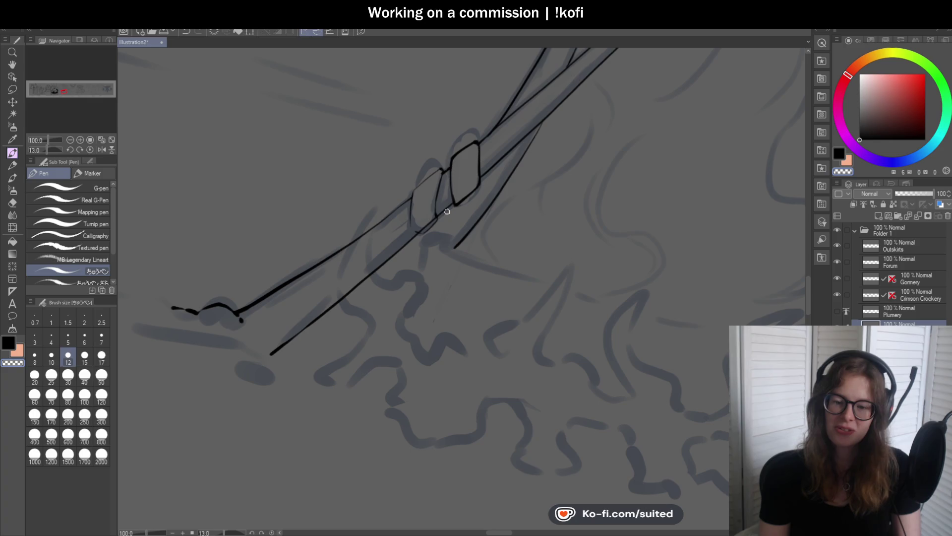
scroll(408, 259, up, 5)
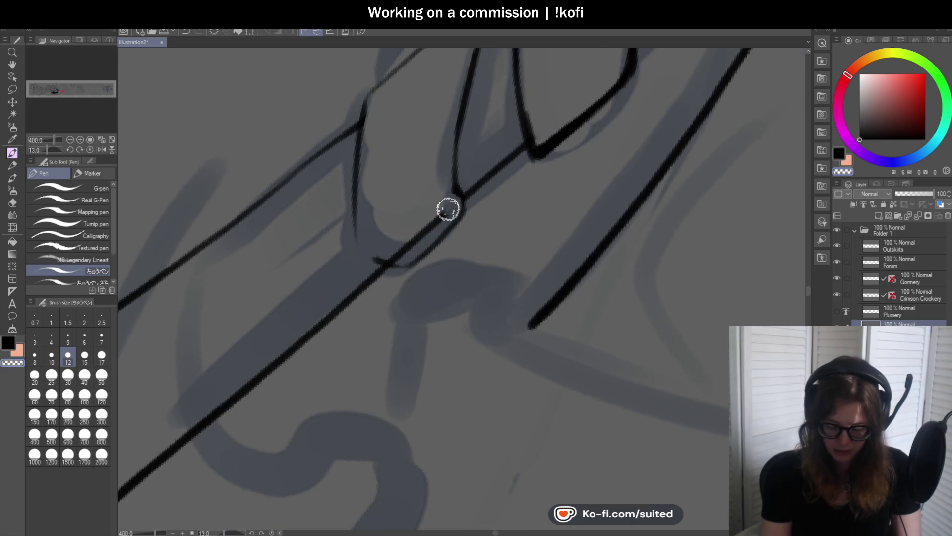
mouse_move(353, 178)
mouse_down()
mouse_move(363, 249)
mouse_move(406, 253)
mouse_move(467, 201)
mouse_up()
scroll(442, 164, down, 2)
scroll(445, 153, up, 2)
mouse_move(446, 151)
mouse_down()
mouse_move(338, 230)
mouse_move(326, 255)
mouse_up()
drag(446, 159, 427, 238)
scroll(427, 238, down, 6)
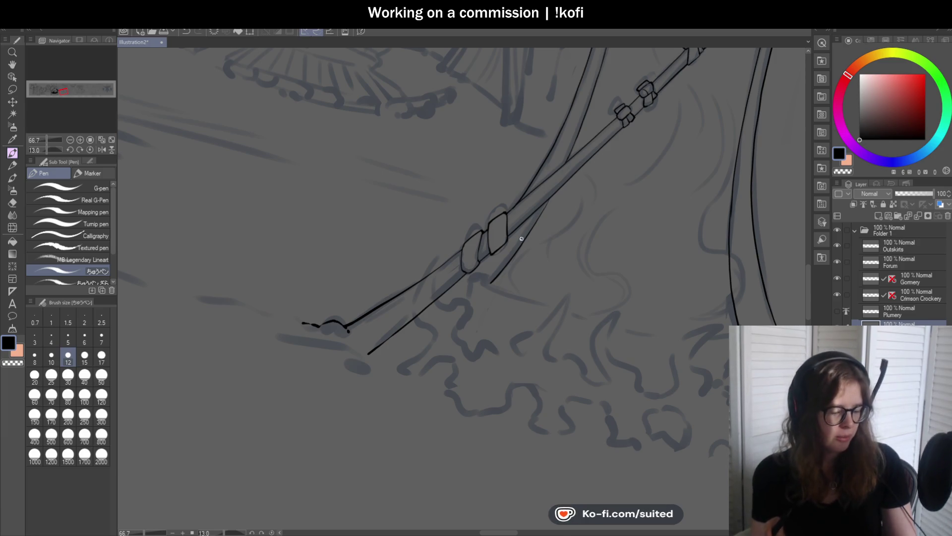
click(90, 149)
scroll(452, 251, down, 3)
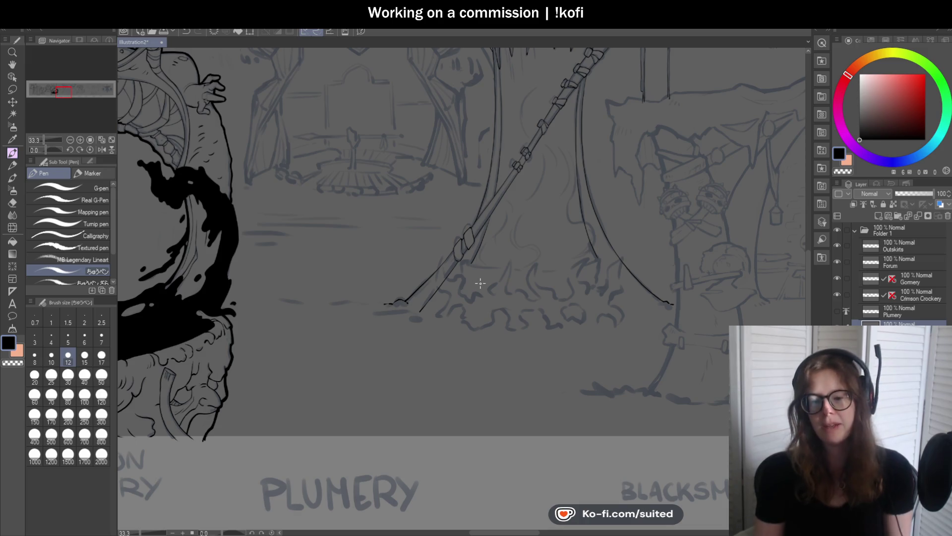
Swap the curved stroke under the binding for an angled strap line dropping toward the flames
scroll(496, 255, down, 1)
scroll(479, 285, down, 2)
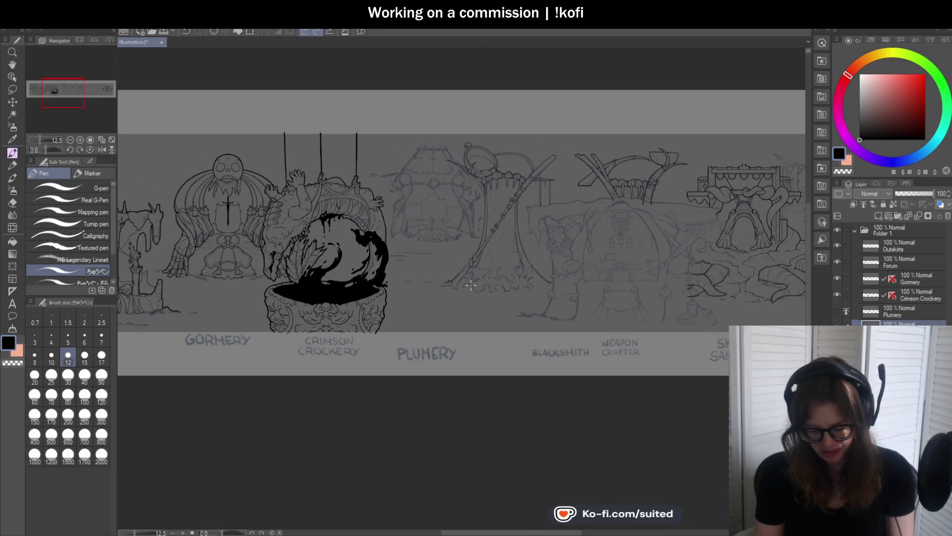
scroll(517, 299, up, 3)
scroll(512, 302, up, 1)
scroll(513, 302, down, 1)
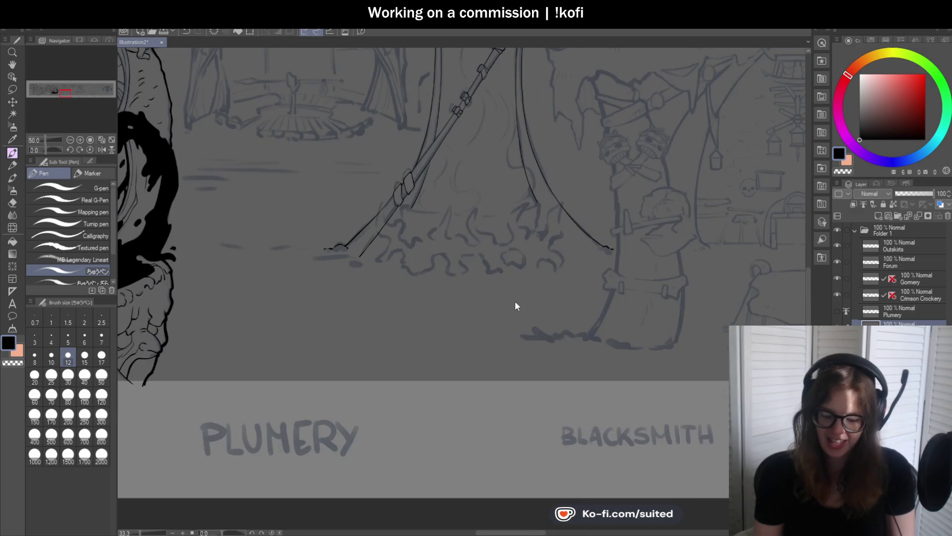
scroll(407, 189, up, 4)
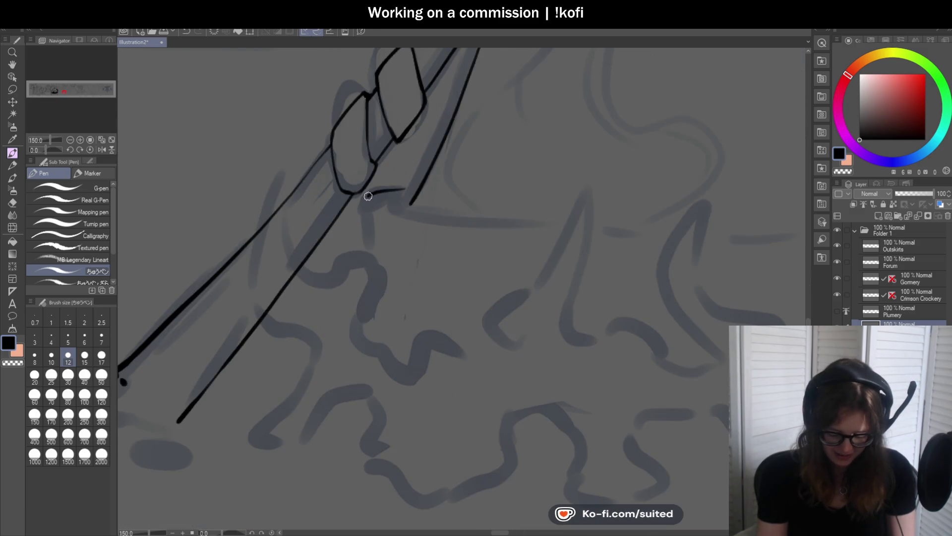
key(ctrl+z)
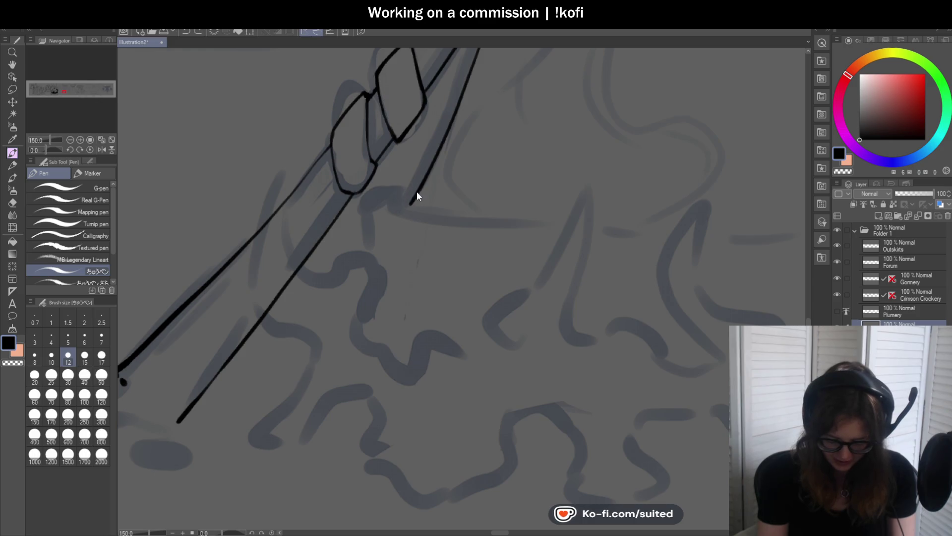
mouse_move(412, 194)
mouse_down()
mouse_move(366, 207)
mouse_move(371, 253)
mouse_up()
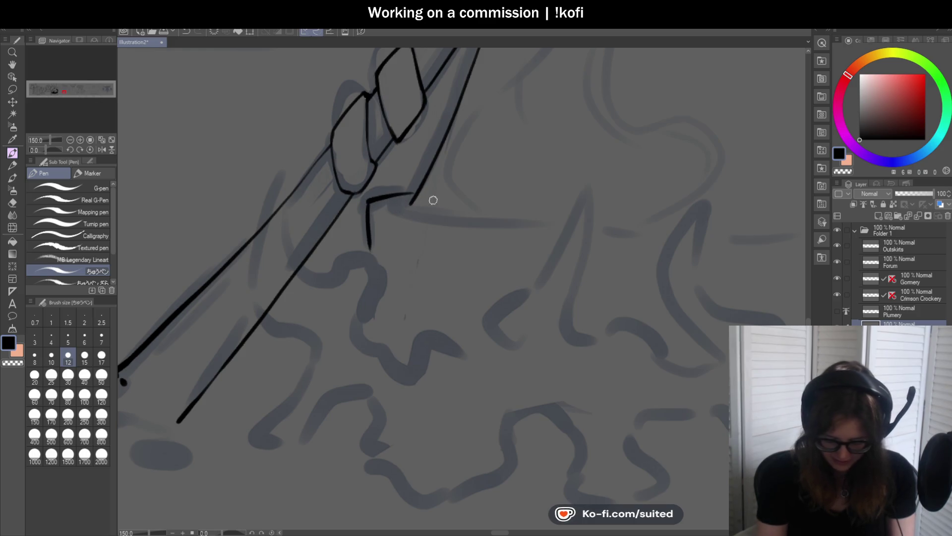
scroll(543, 246, down, 5)
scroll(544, 246, up, 2)
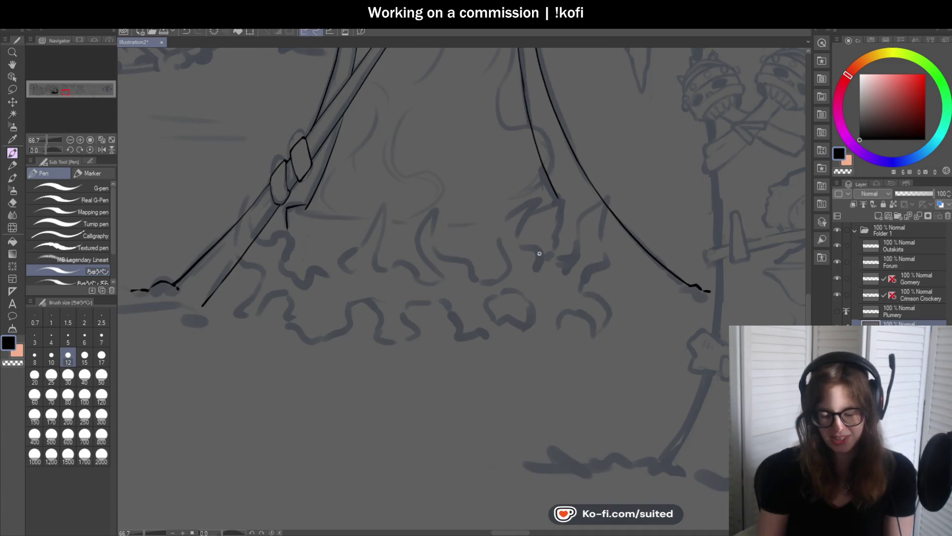
Darken and extend the right-hand pole line beside the trunk, undoing two overlong strokes
scroll(564, 271, down, 1)
scroll(563, 270, up, 2)
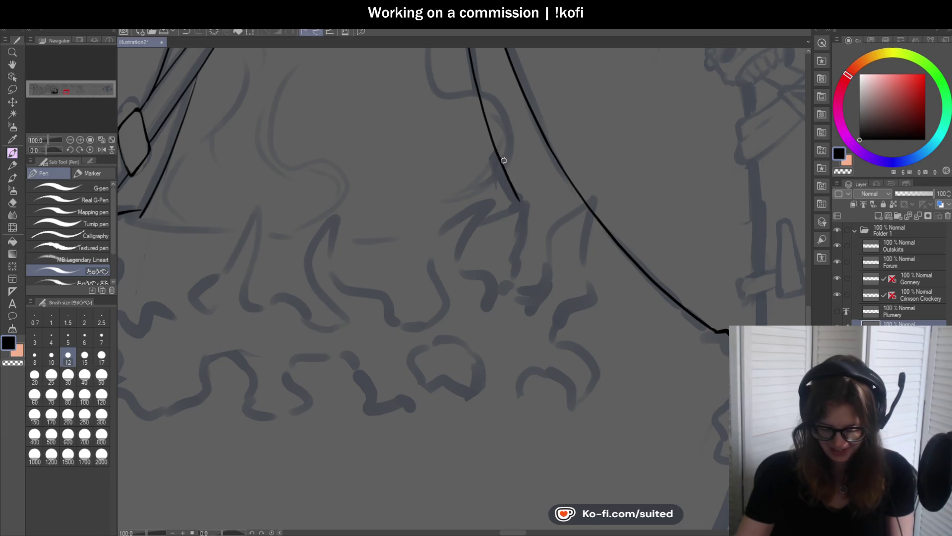
drag(496, 145, 521, 204)
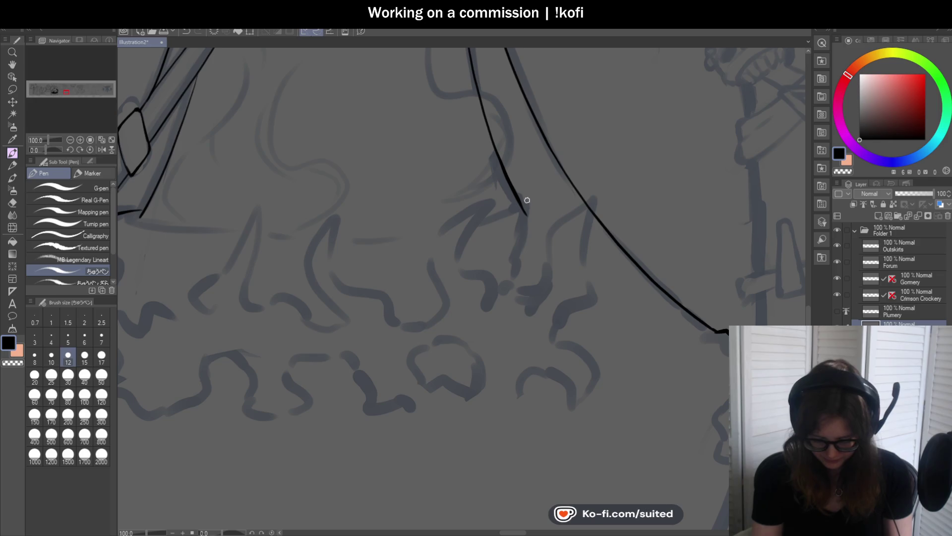
drag(523, 201, 544, 211)
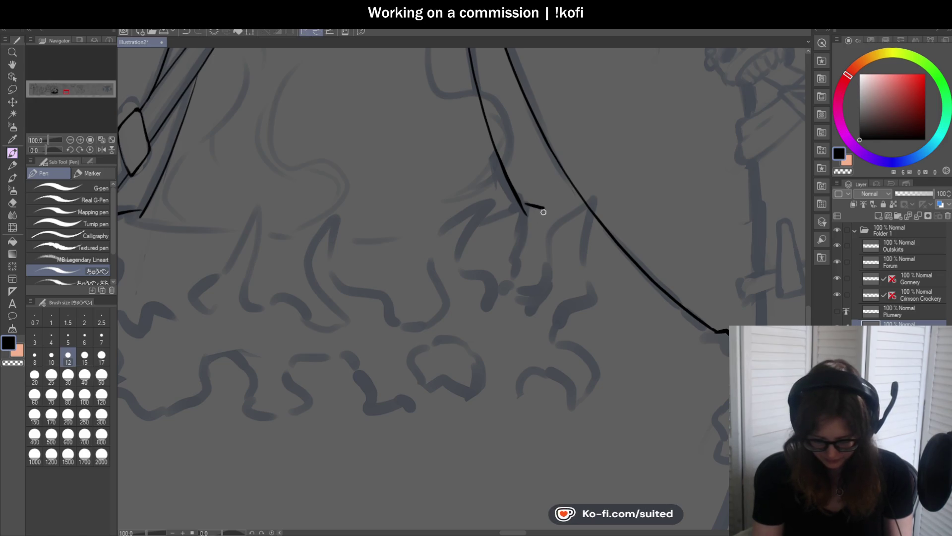
key(ctrl+z)
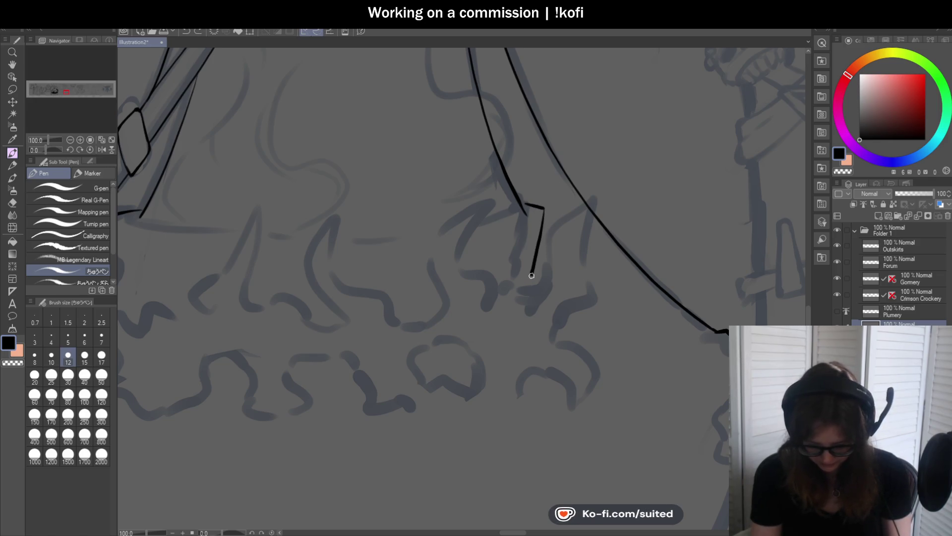
scroll(532, 274, down, 2)
scroll(556, 258, up, 1)
key(ctrl+z)
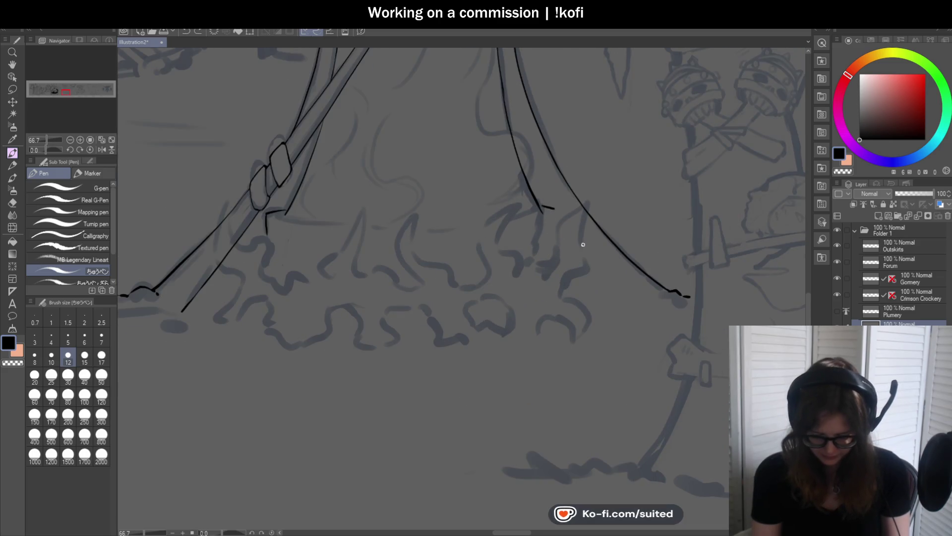
scroll(516, 233, down, 3)
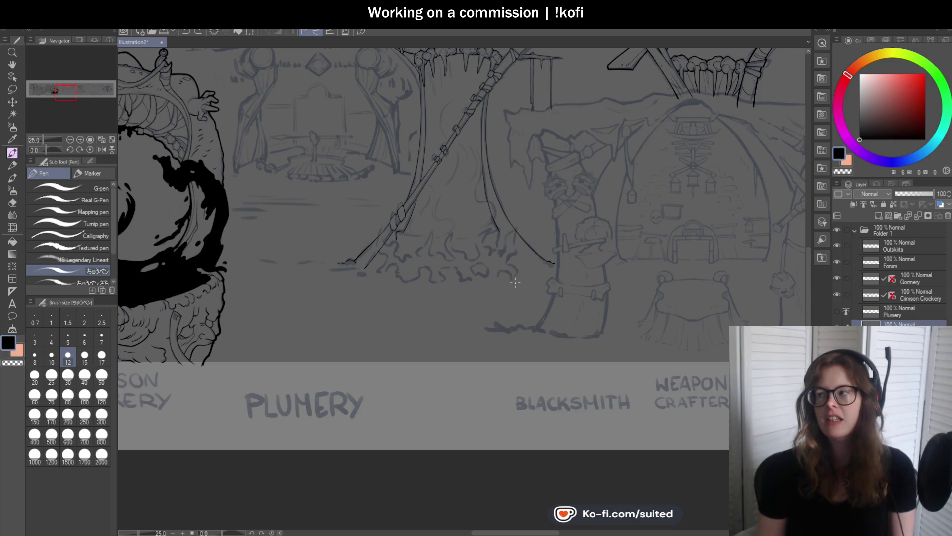
scroll(506, 233, up, 1)
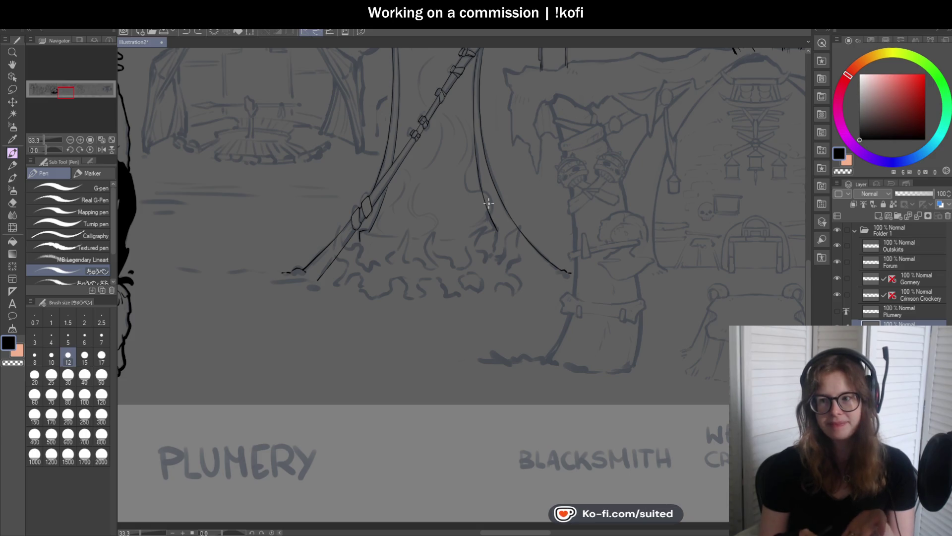
scroll(495, 201, up, 1)
scroll(495, 201, up, 2)
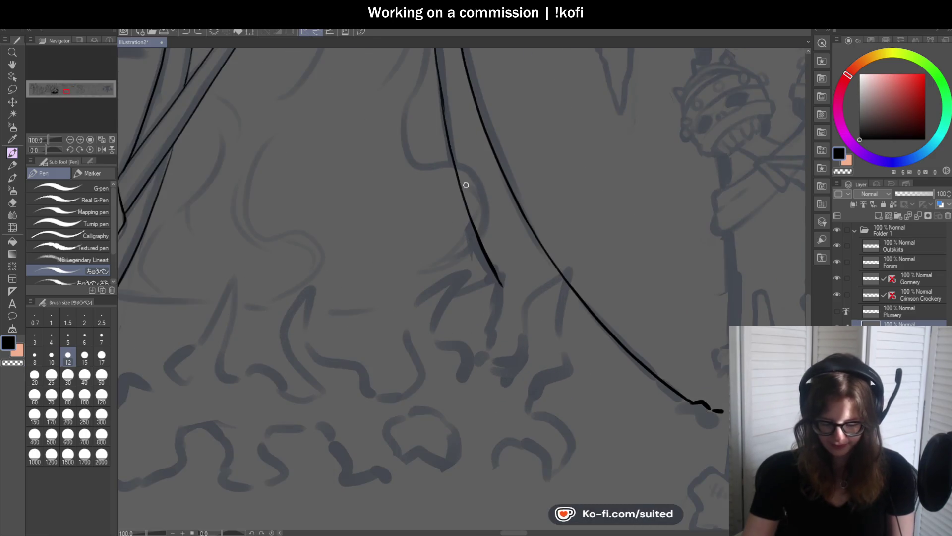
Extend the tent's inner pole line down to its base at the ground
drag(468, 202, 493, 272)
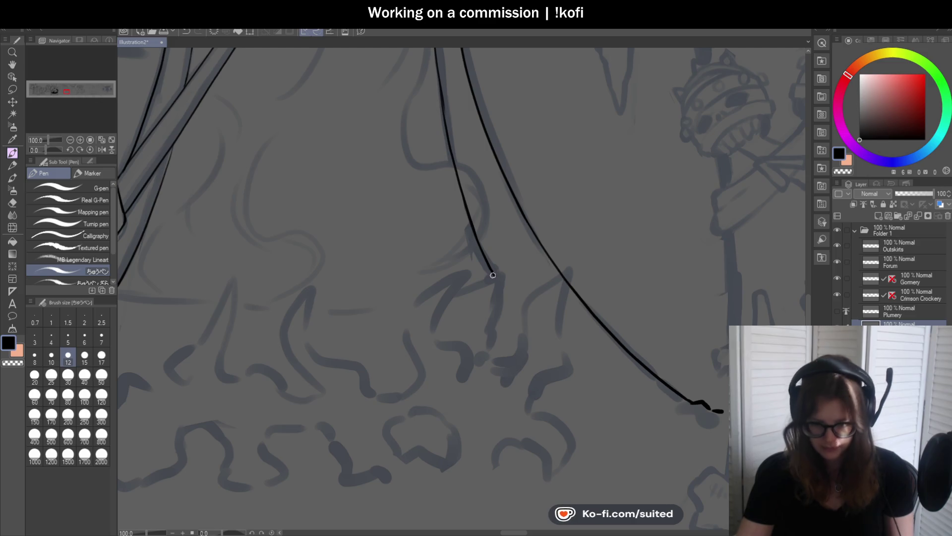
scroll(511, 268, down, 2)
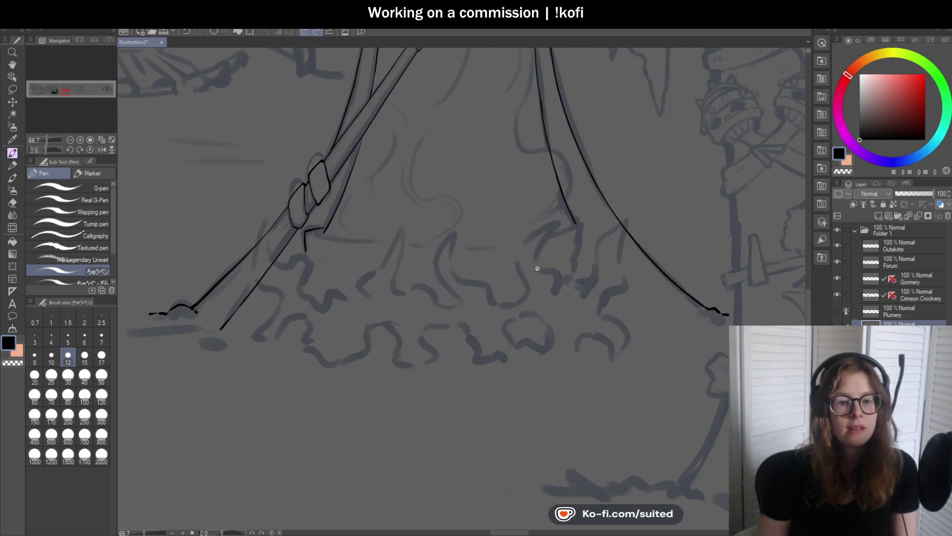
scroll(571, 243, down, 1)
scroll(382, 223, up, 1)
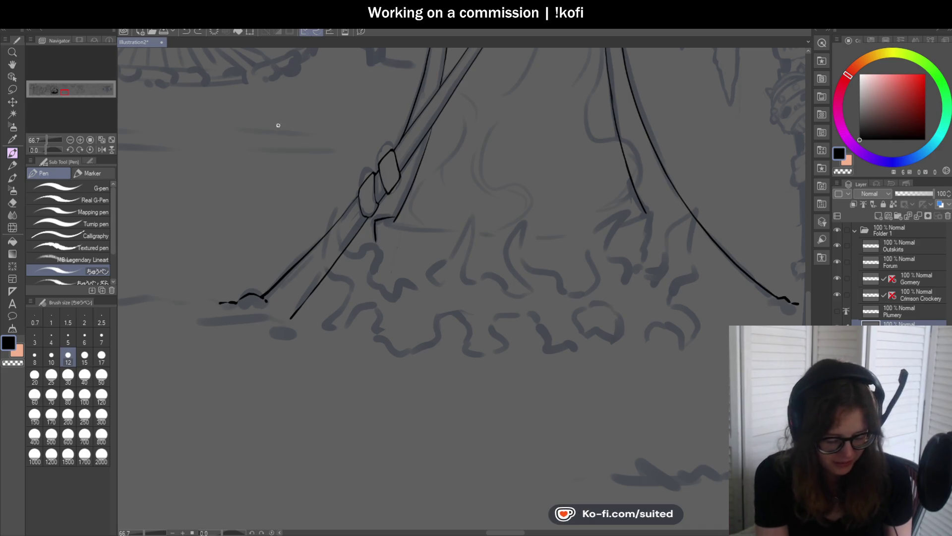
scroll(637, 254, down, 5)
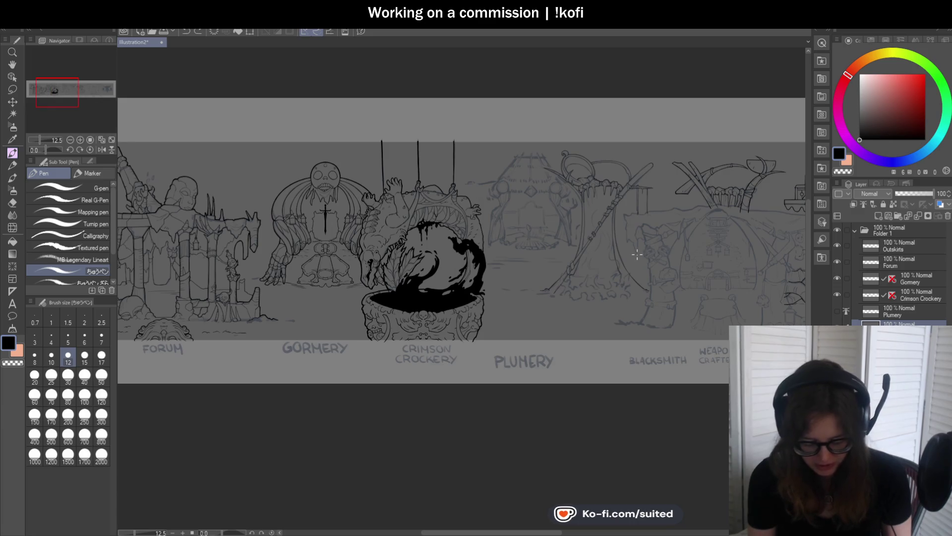
scroll(638, 254, down, 2)
scroll(547, 273, up, 2)
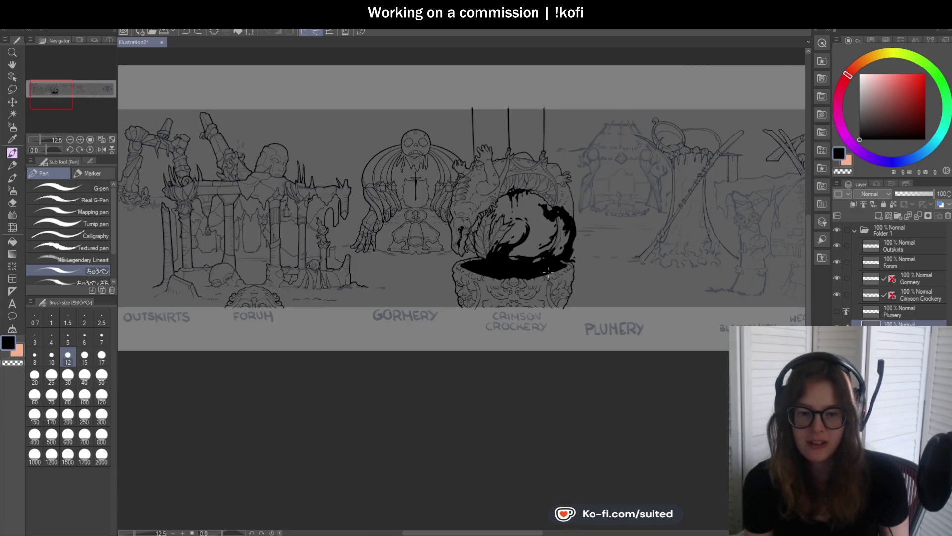
scroll(547, 270, up, 2)
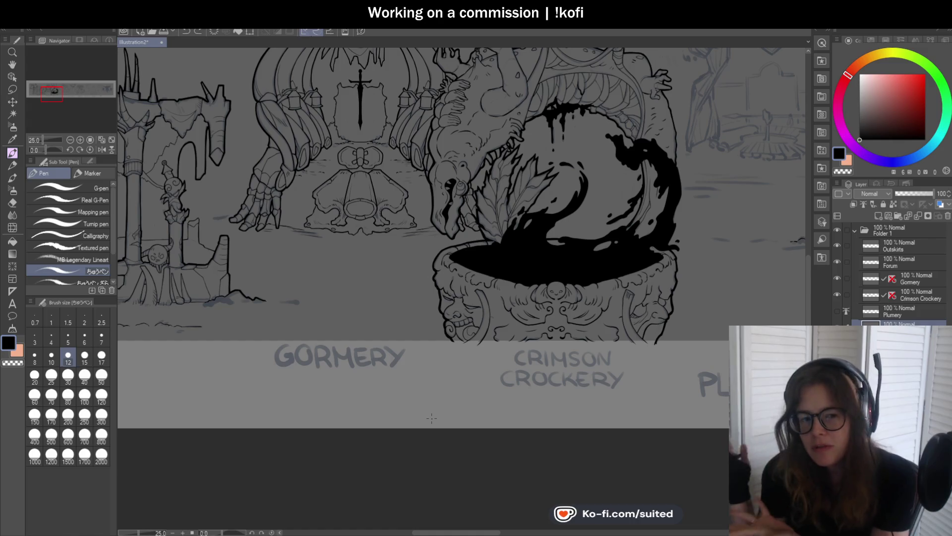
scroll(397, 252, down, 2)
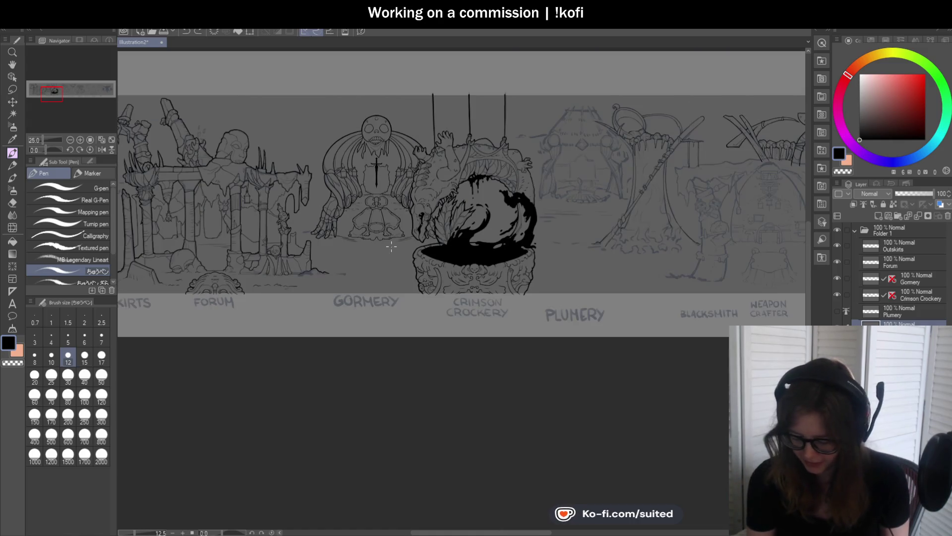
scroll(404, 257, down, 1)
scroll(538, 219, up, 3)
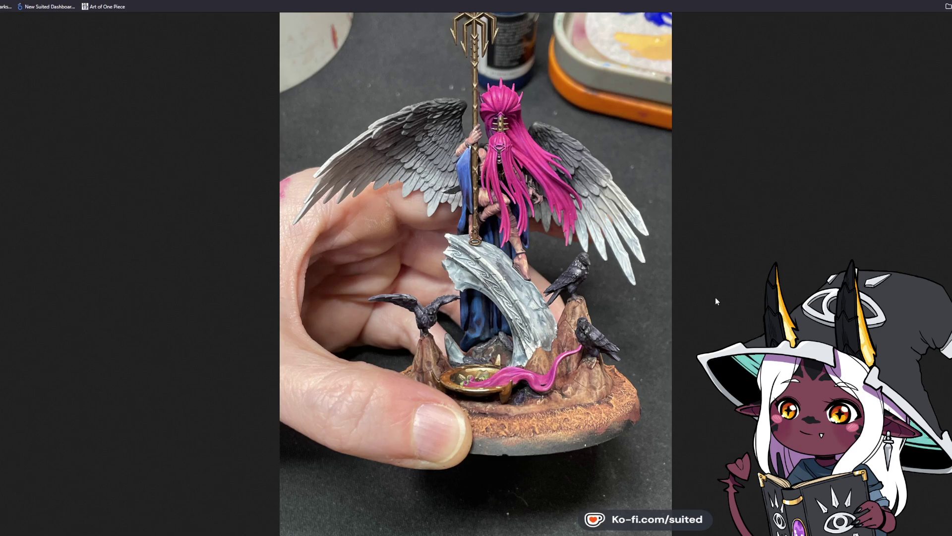
click(480, 383)
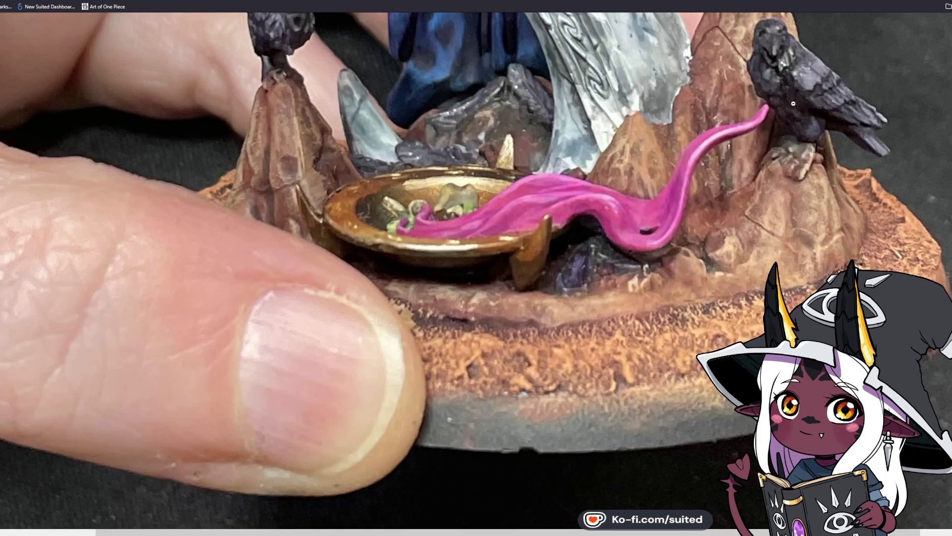
scroll(511, 341, up, 2)
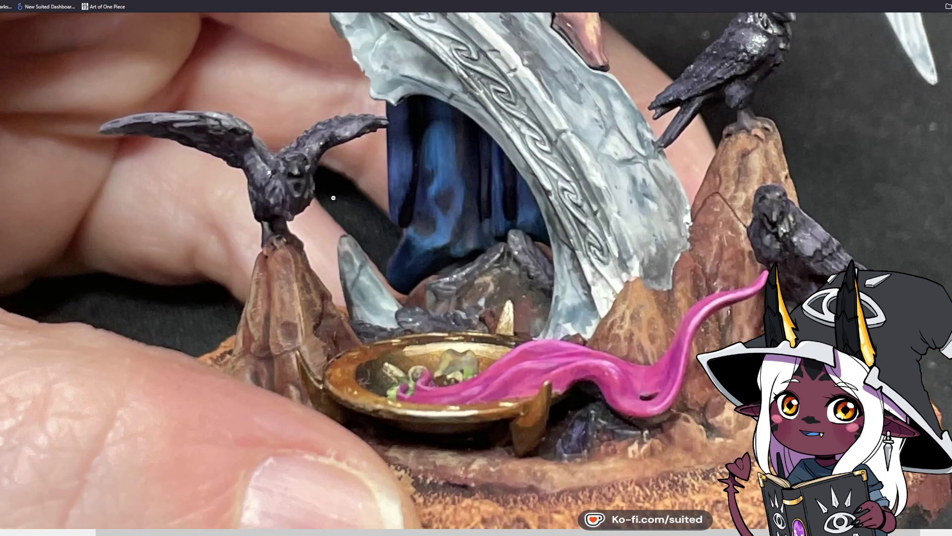
scroll(689, 314, up, 2)
scroll(689, 315, up, 4)
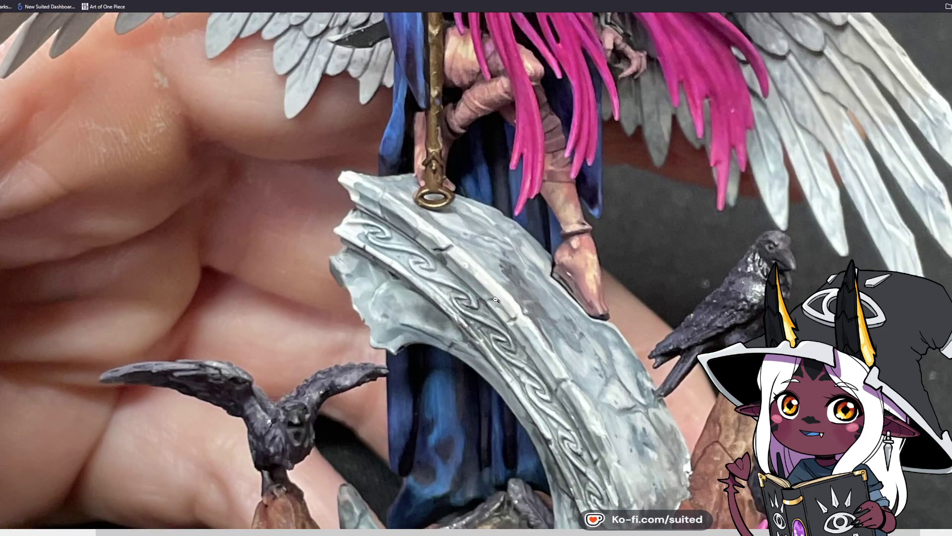
click(496, 299)
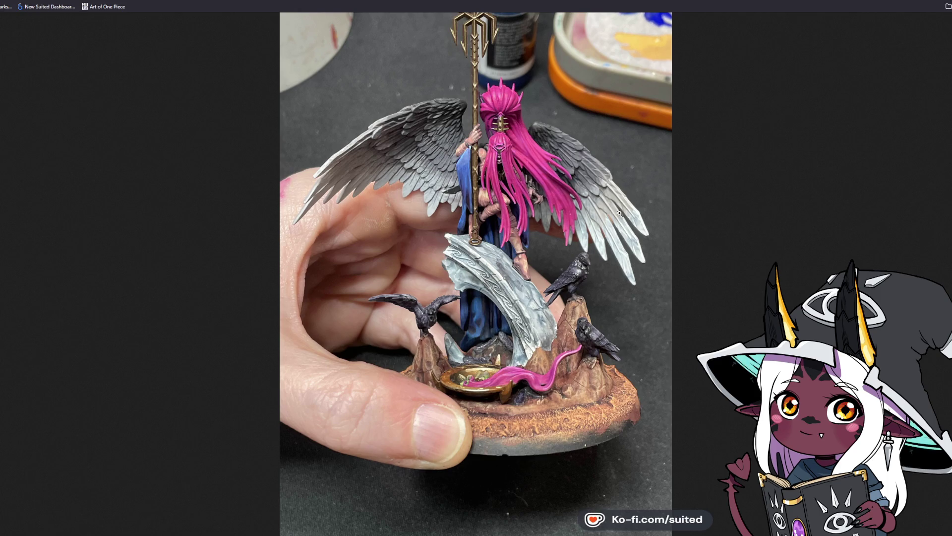
Zoom the miniature photo in on the knotwork-carved stone arch and the two ravens beside it
click(625, 228)
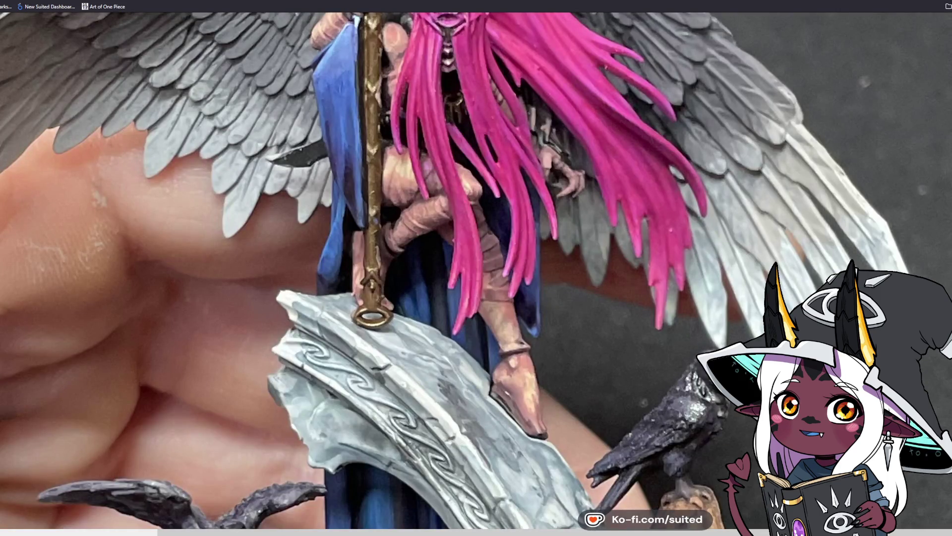
scroll(633, 141, up, 3)
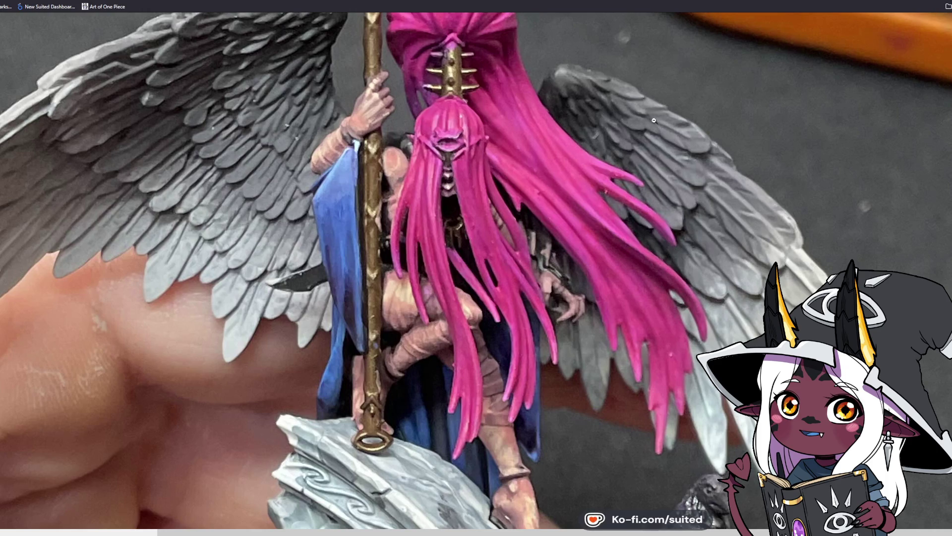
click(159, 251)
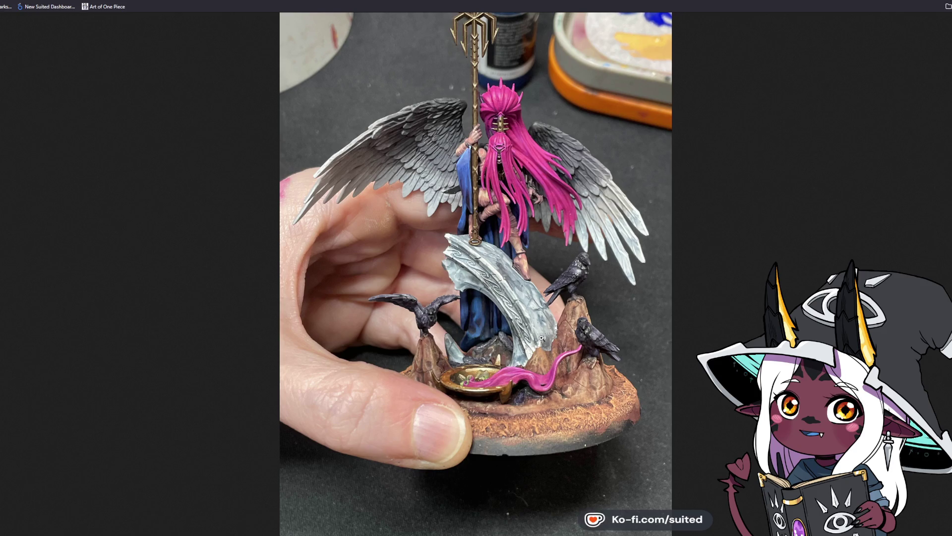
click(485, 341)
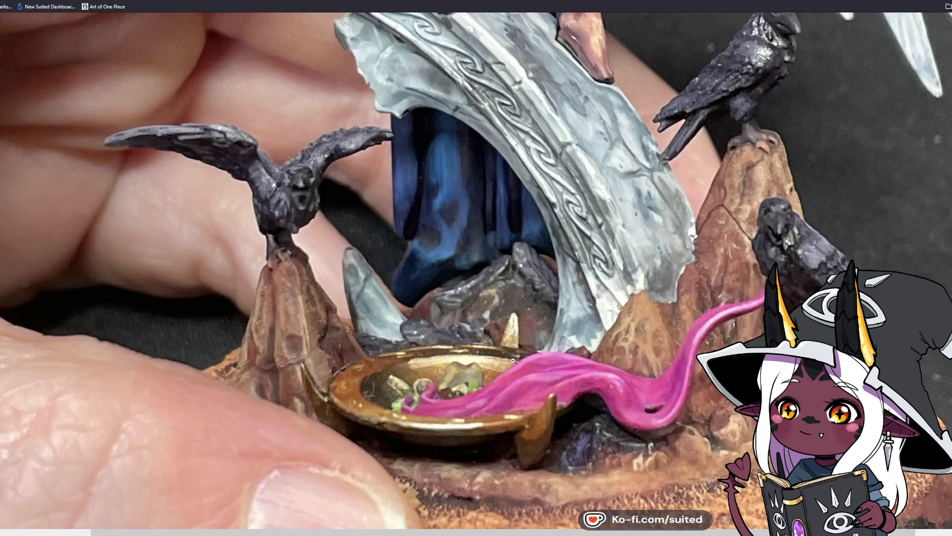
scroll(560, 390, up, 2)
scroll(560, 391, up, 5)
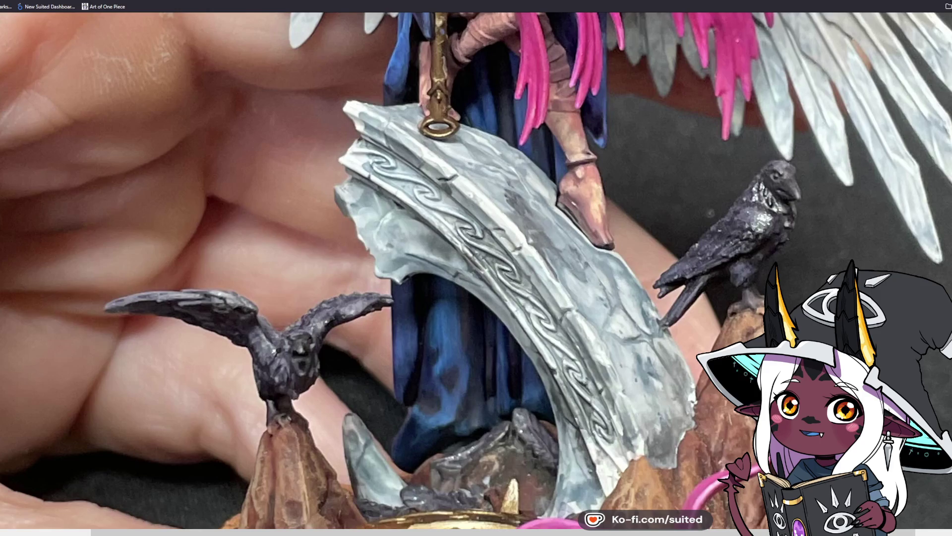
Return the photo to the fit-to-window view of the whole pink-haired winged miniature
click(649, 291)
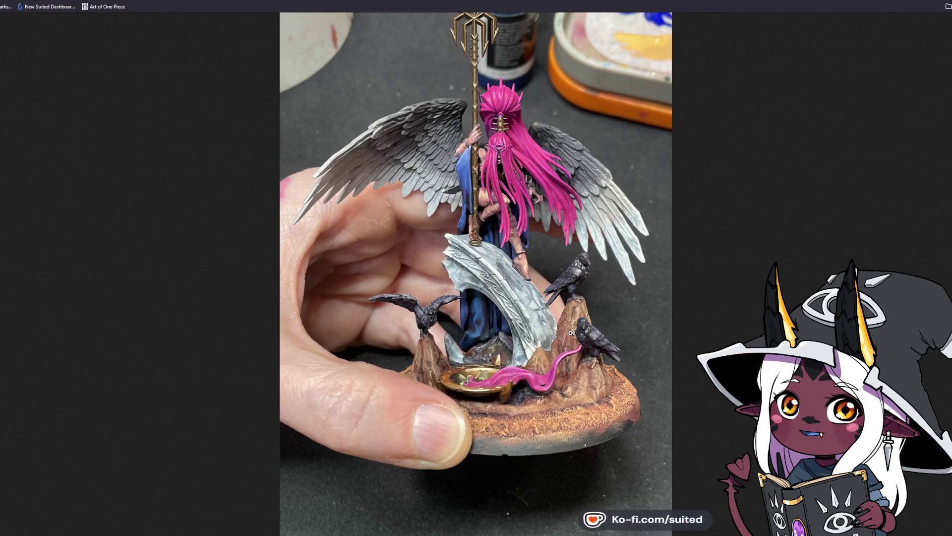